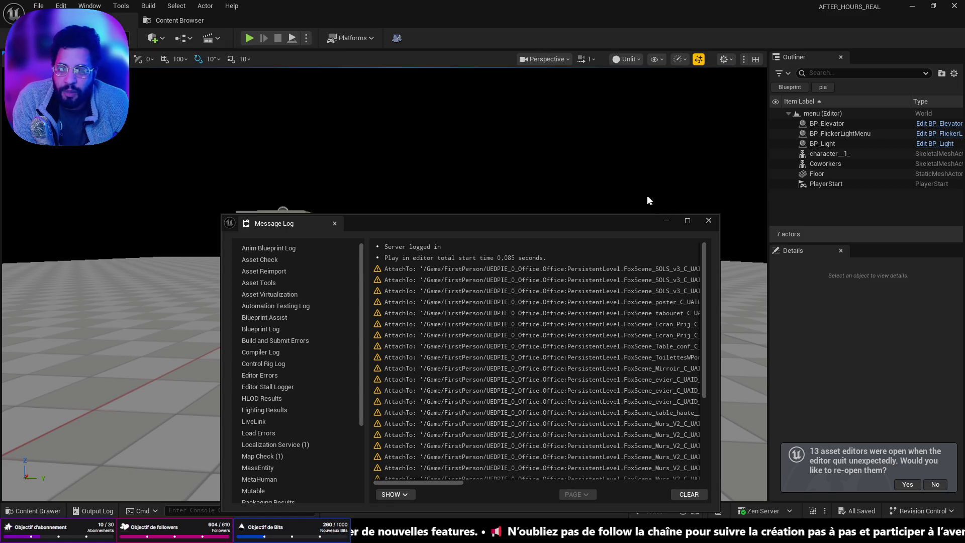
- Hide the Message Log, launch PIE, choose Load Game, and collect the floppy disk
left_click(667, 222)
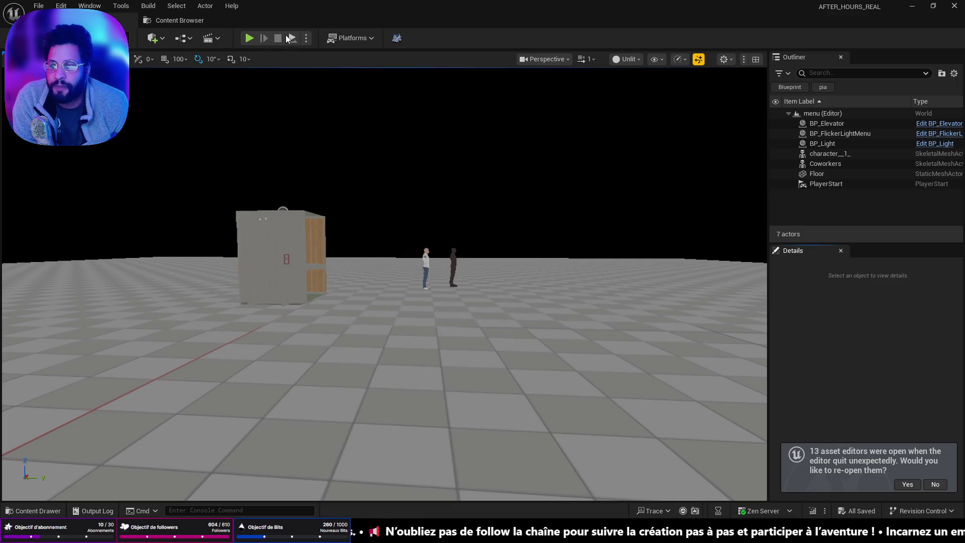
left_click(248, 39)
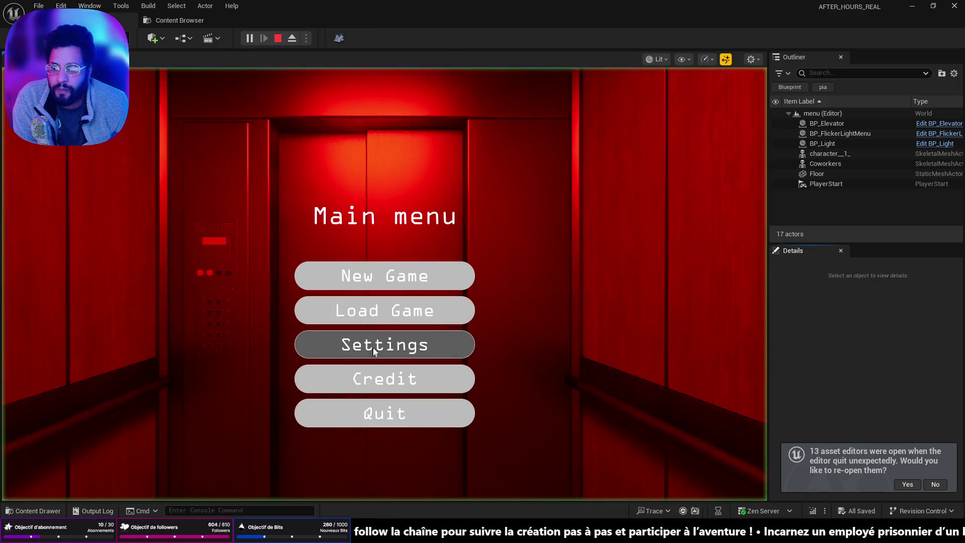
left_click(394, 289)
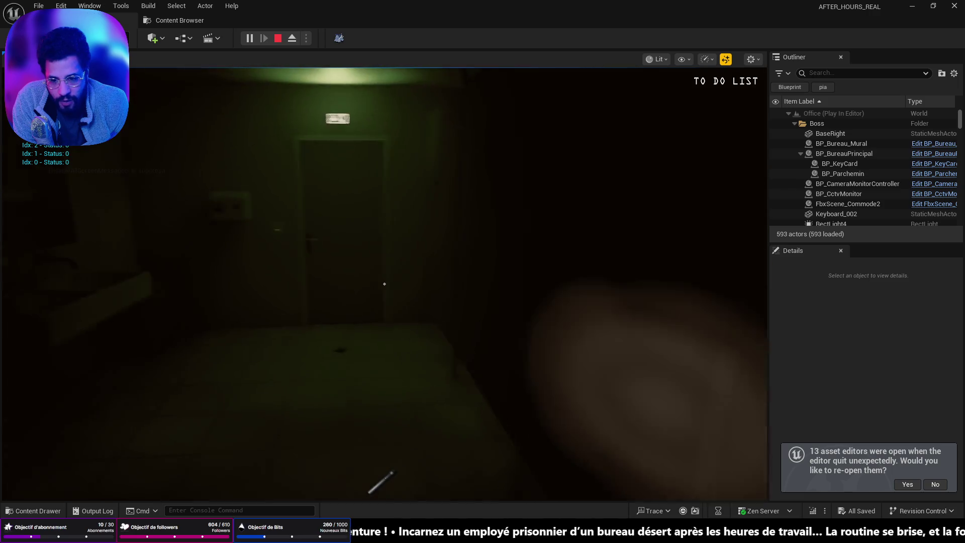
key("e")
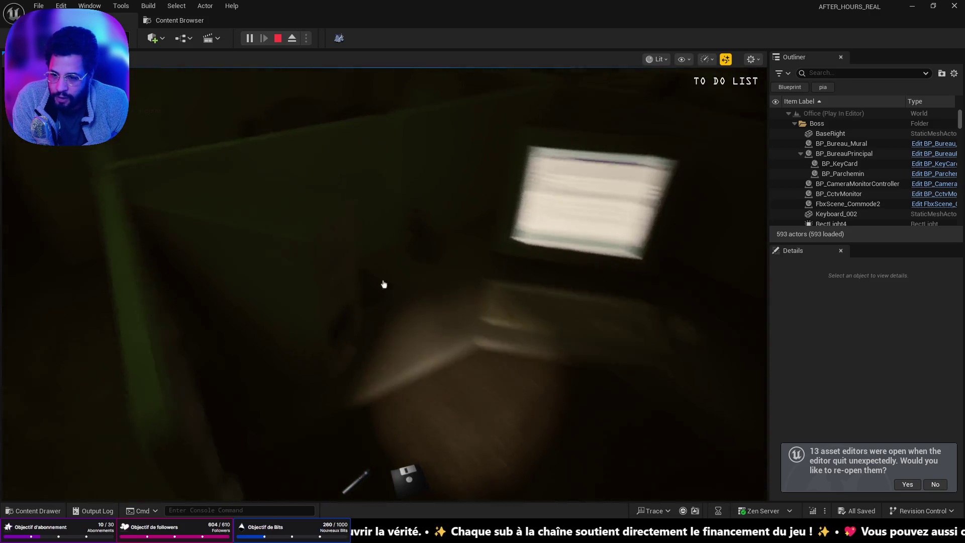
- Read SEC_LOG.txt on the office computer, then leave the computer view
key("e")
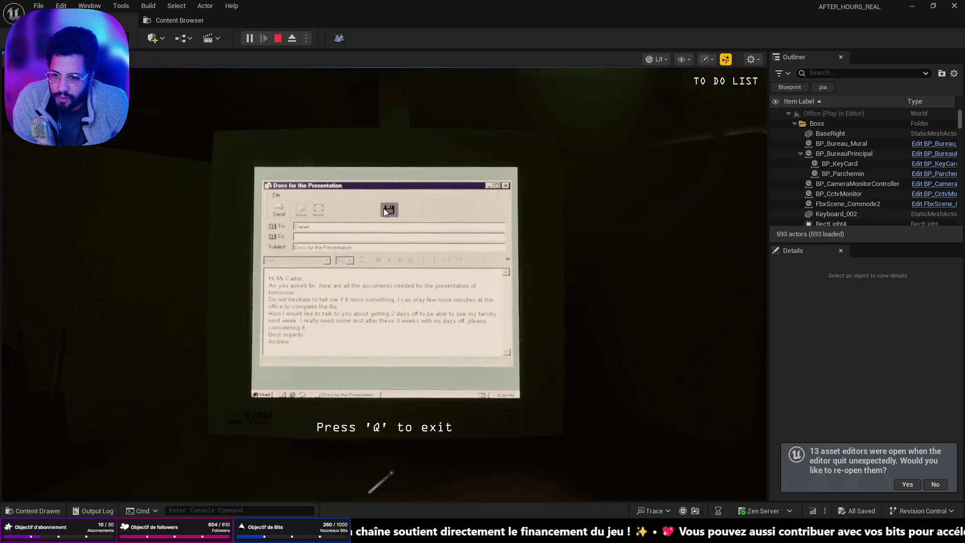
left_click(384, 208)
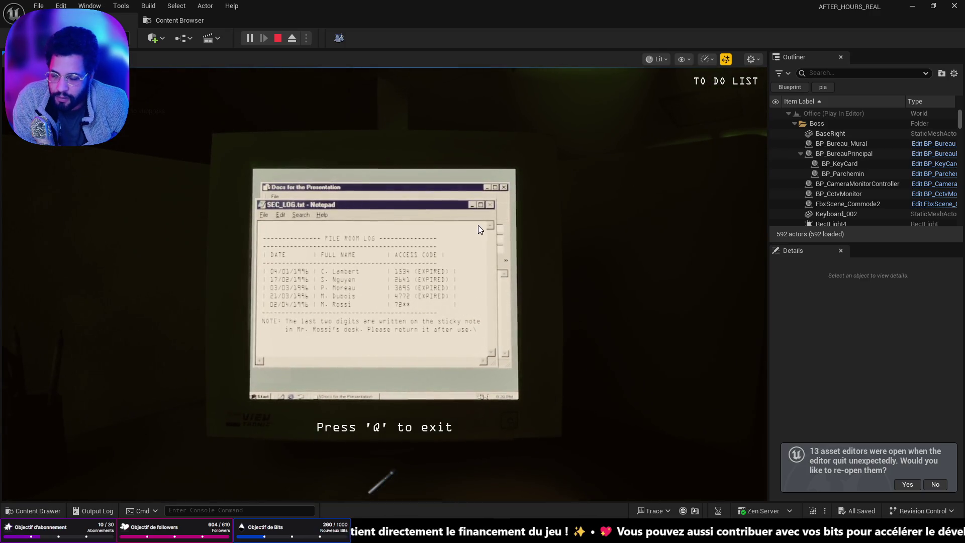
key("q")
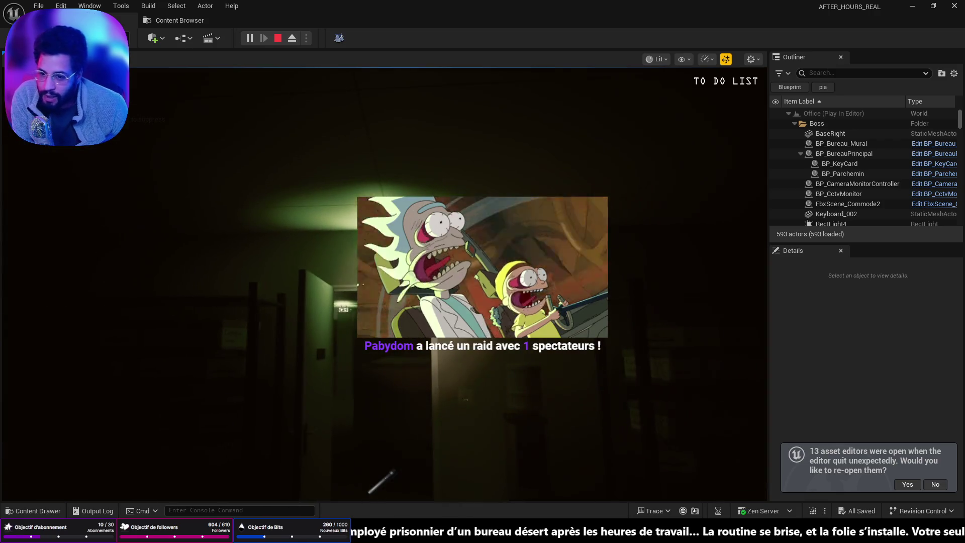
- Walk through the green doorway, grab the key, and continue into the red room to the TV stand
key("w")
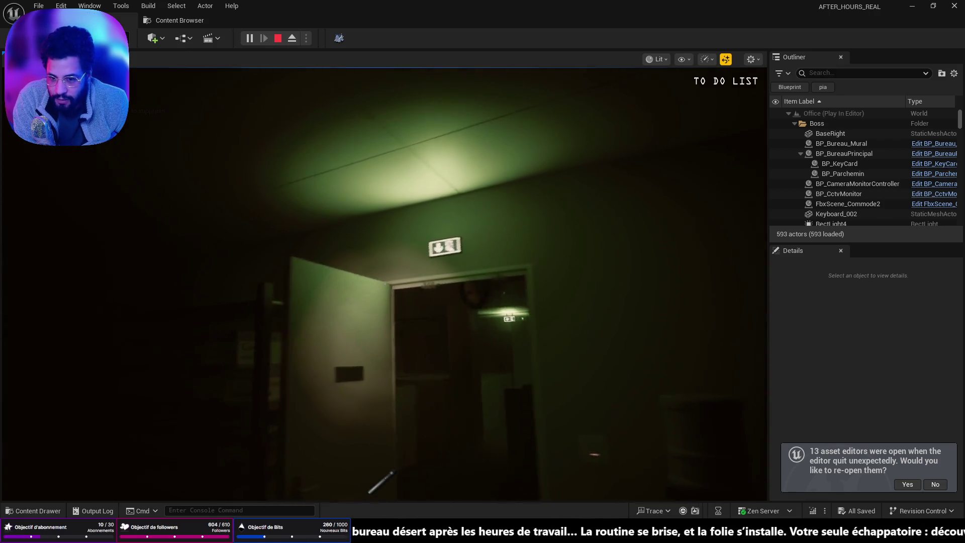
key("w")
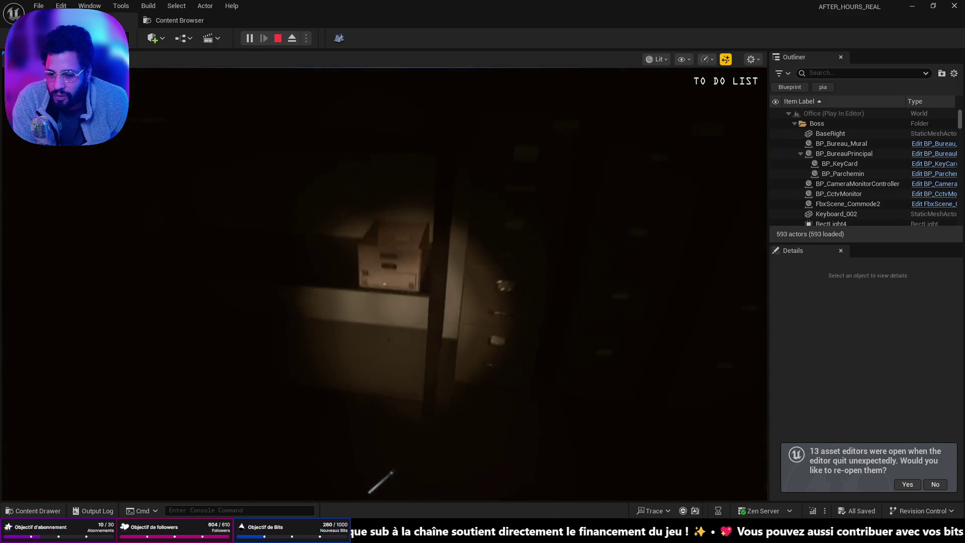
left_click(385, 284)
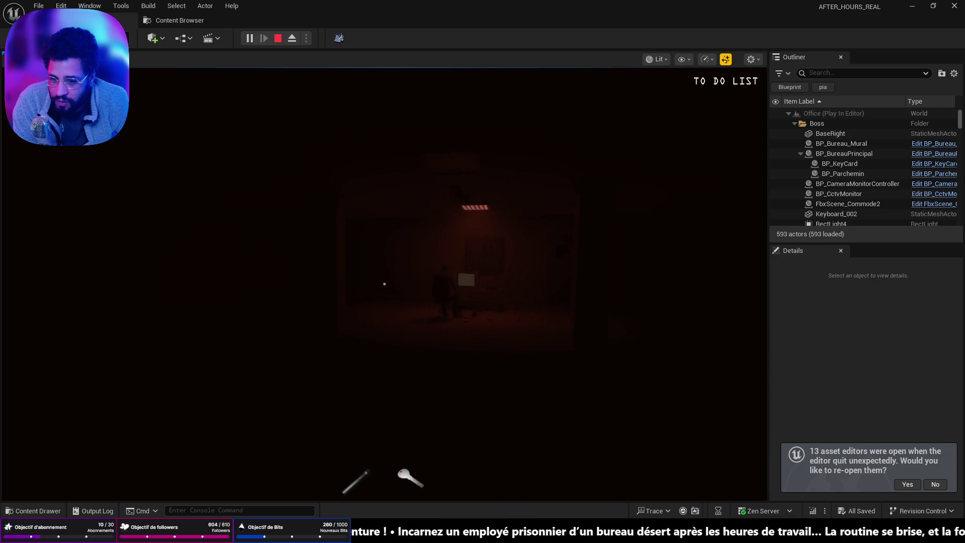
key("w")
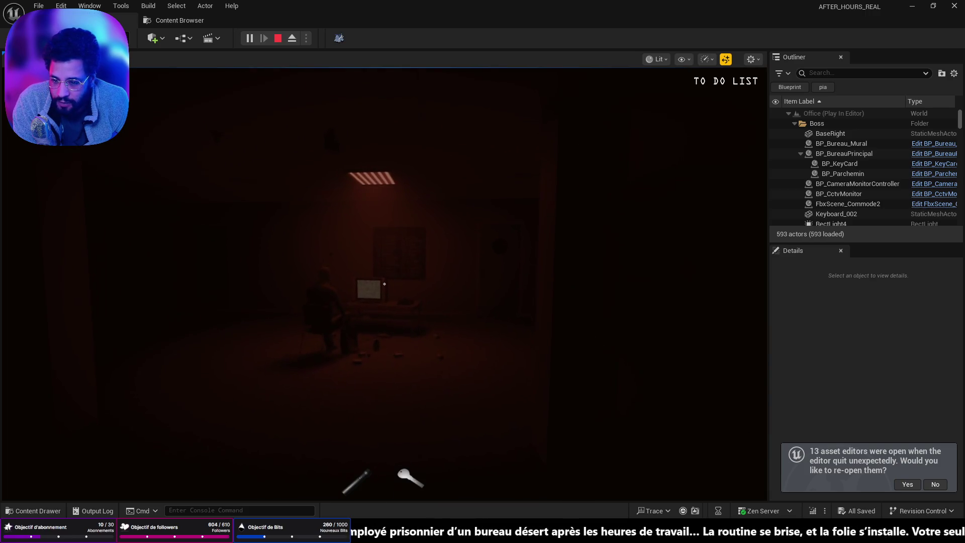
key("w")
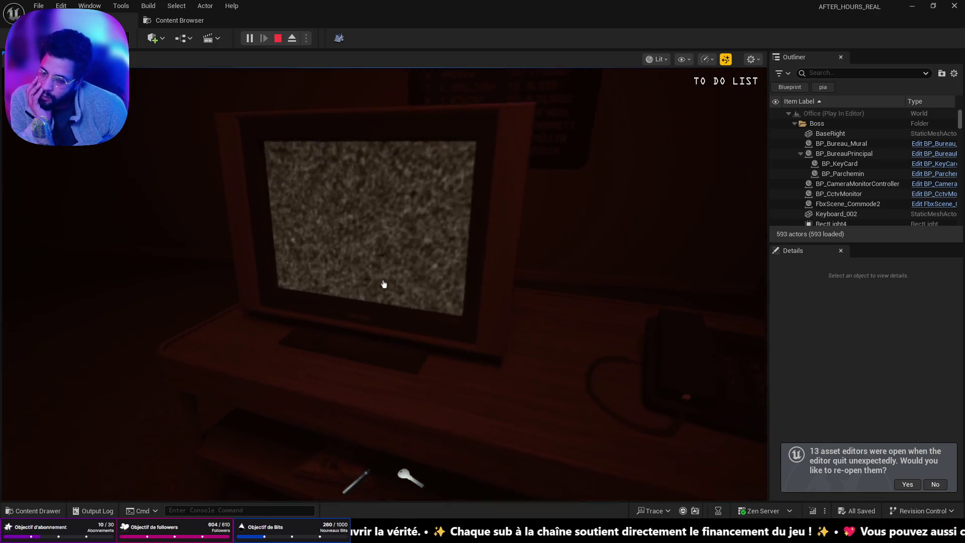
- Switch through three CCTV feeds on the TV, ending on the office cubicle camera, then back away
left_click(383, 284)
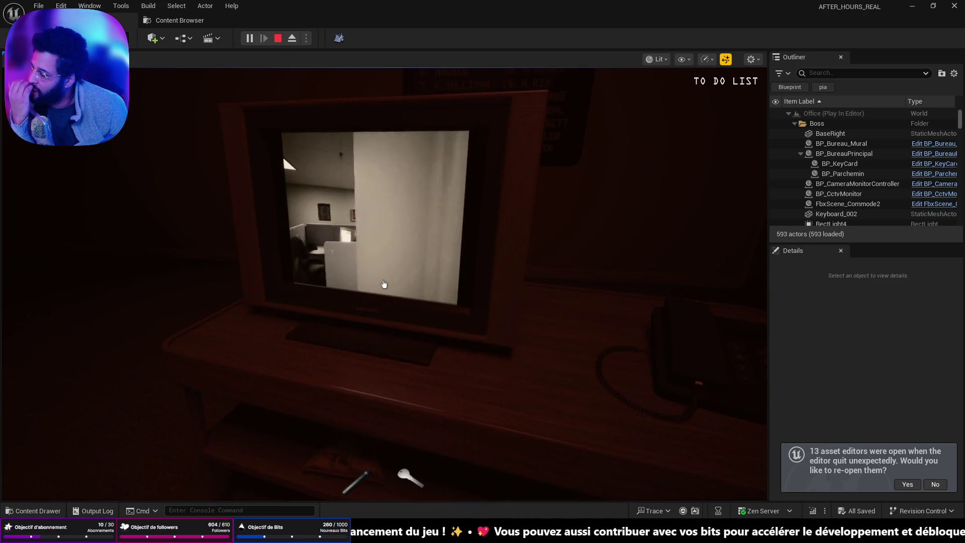
left_click(383, 284)
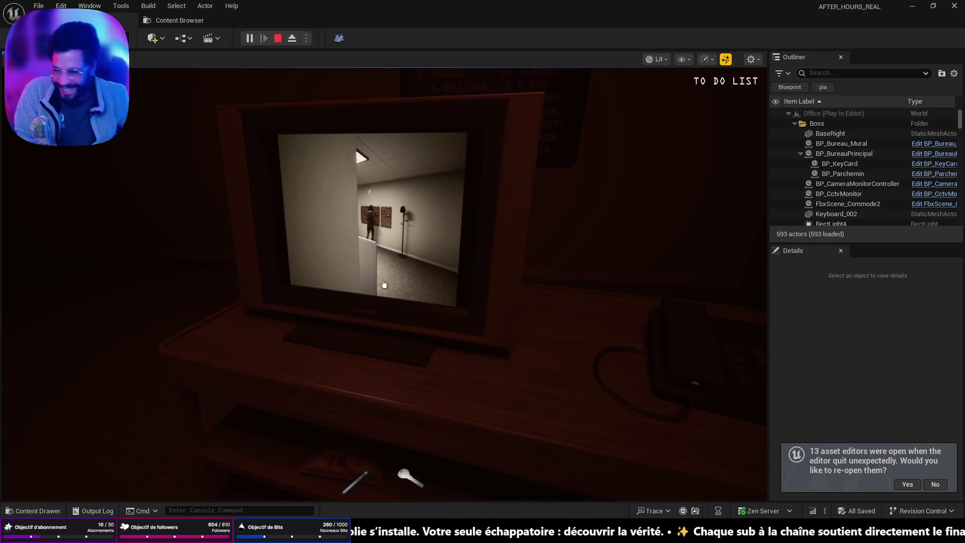
left_click(383, 284)
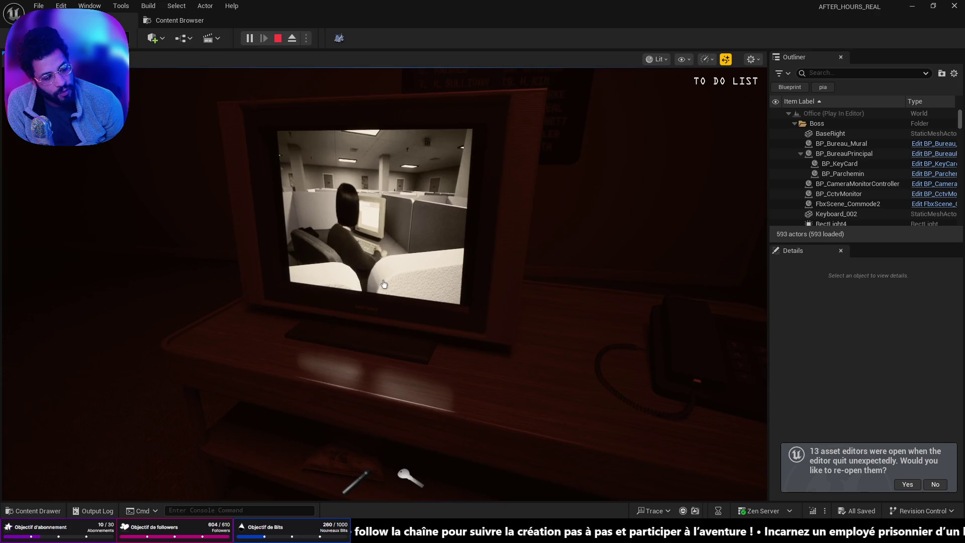
right_click(384, 284)
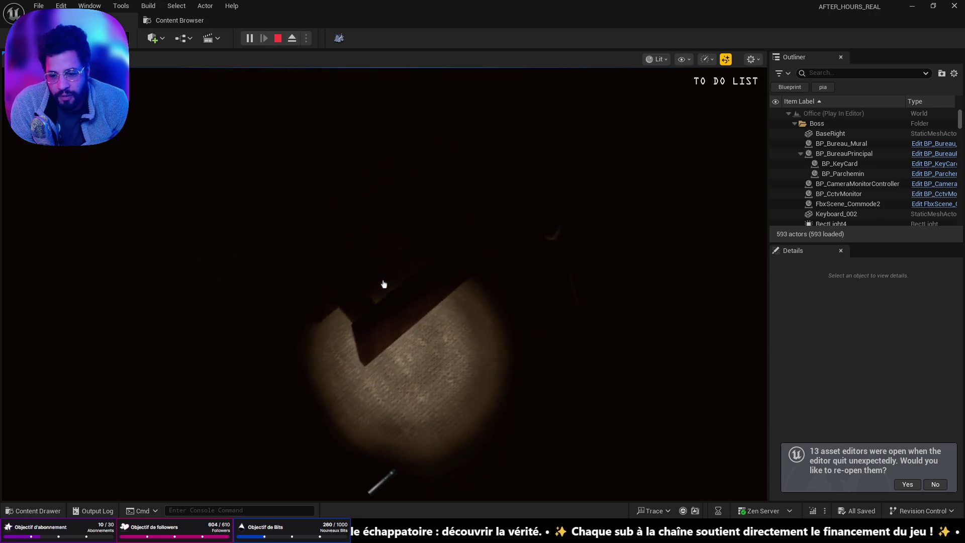
- Take the keycard, open the secured door, and walk into the red candle room
left_click(384, 284)
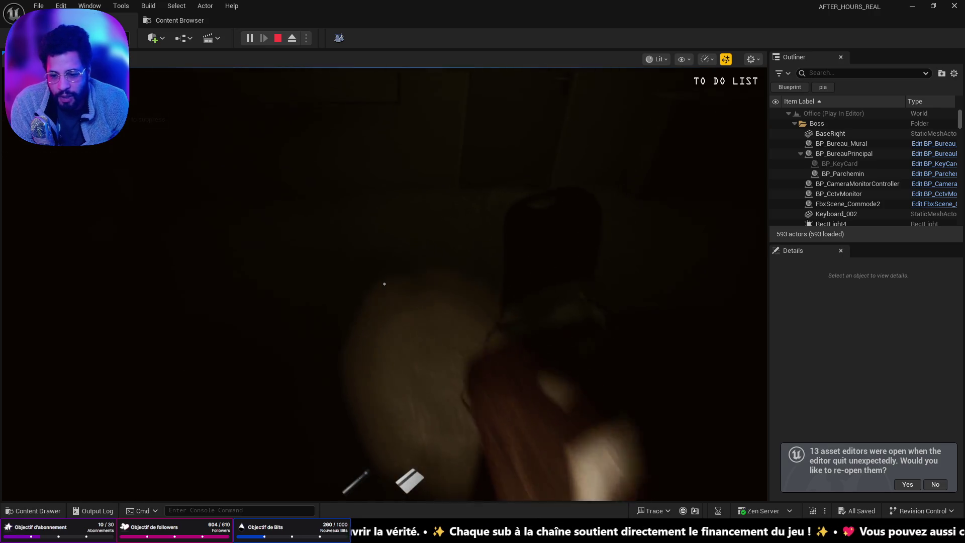
left_click(385, 284)
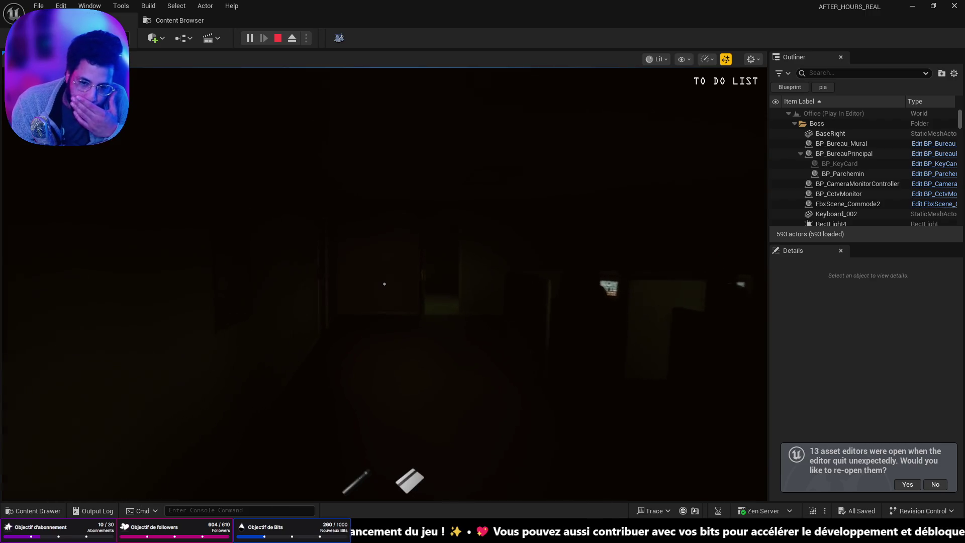
key("w")
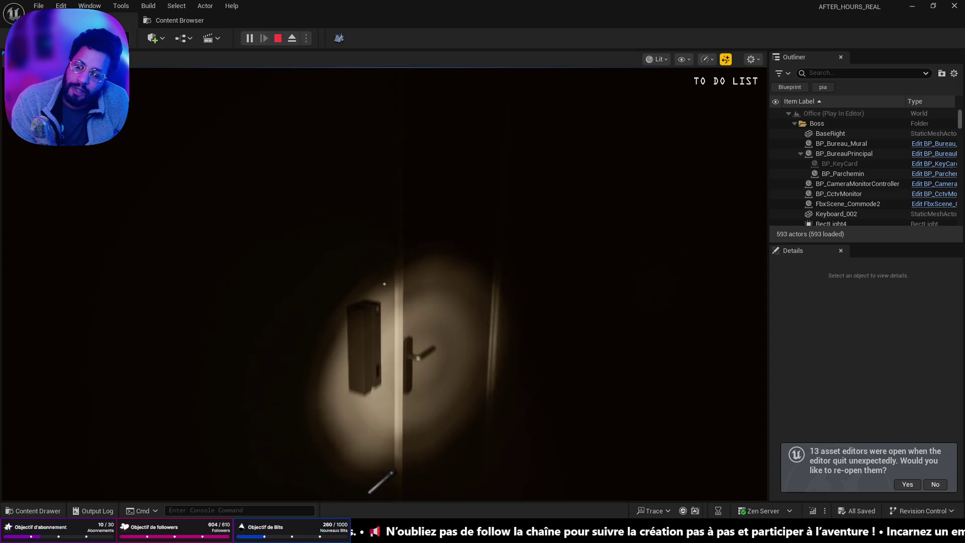
mouse_move(384, 284)
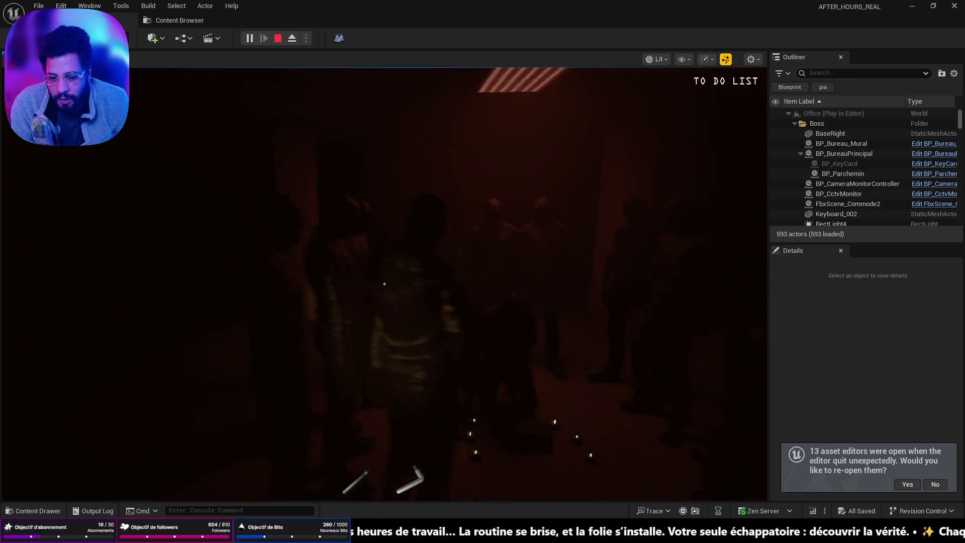
- Take the paper note and then the ring from the box among the candles
left_click(384, 284)
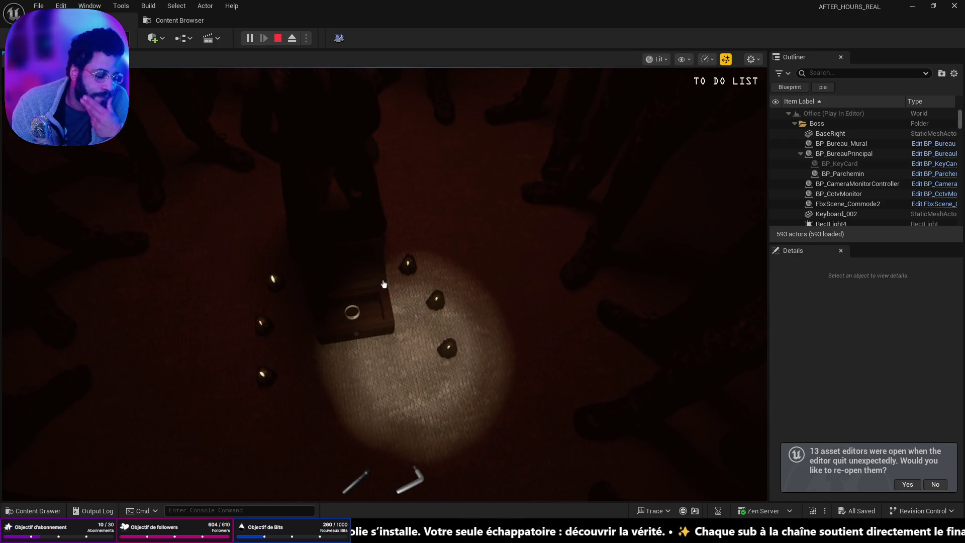
mouse_move(379, 287)
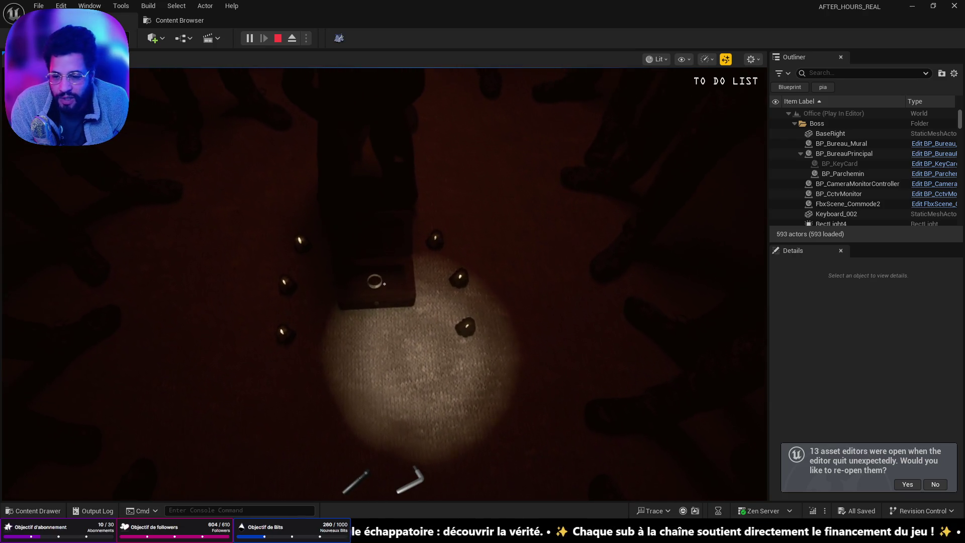
left_click(385, 283)
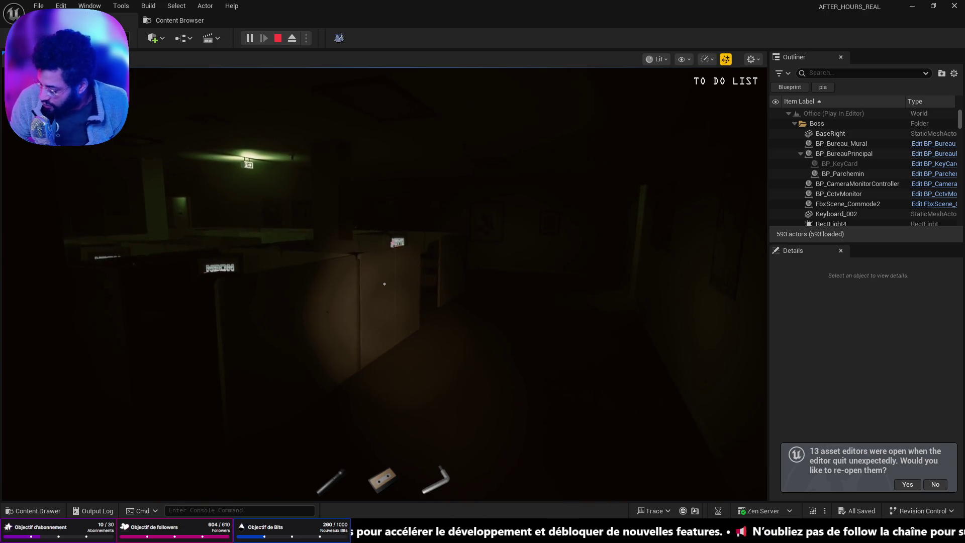
- Walk the corridor to the green-lit room, check the open drawer, and open the lit door
key("w")
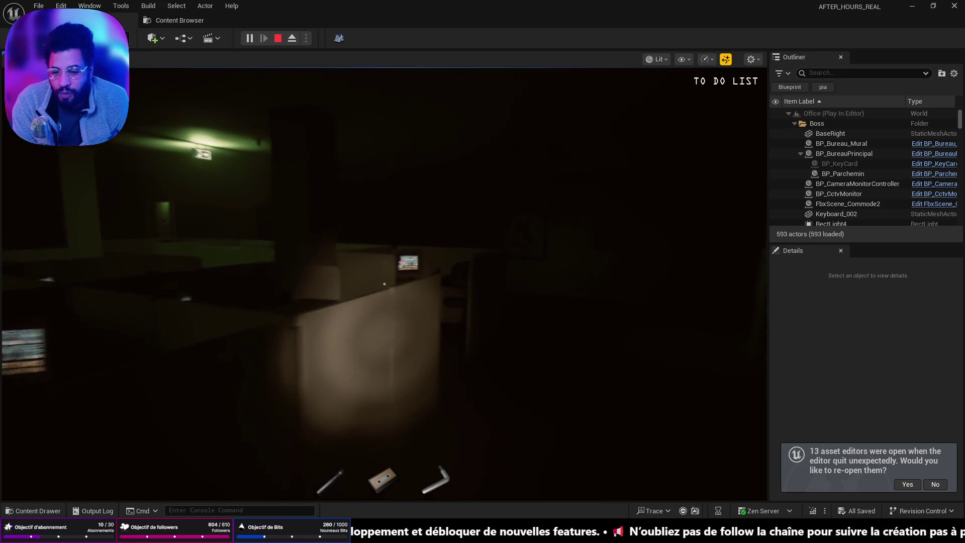
key("w")
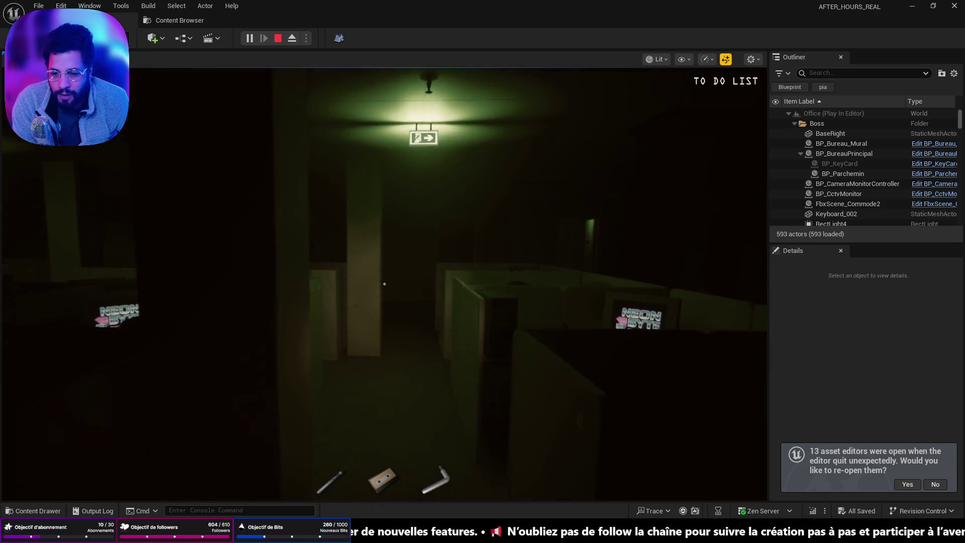
key("w")
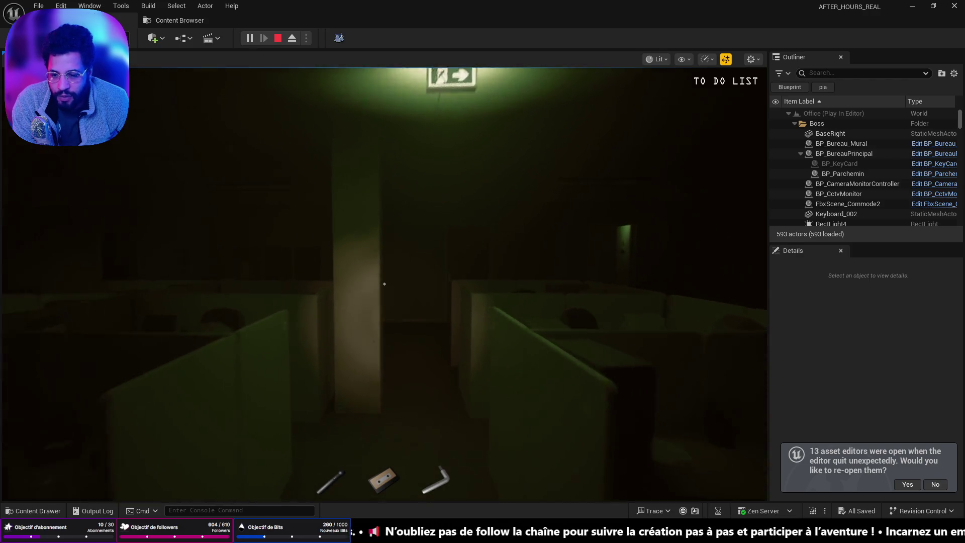
key("w")
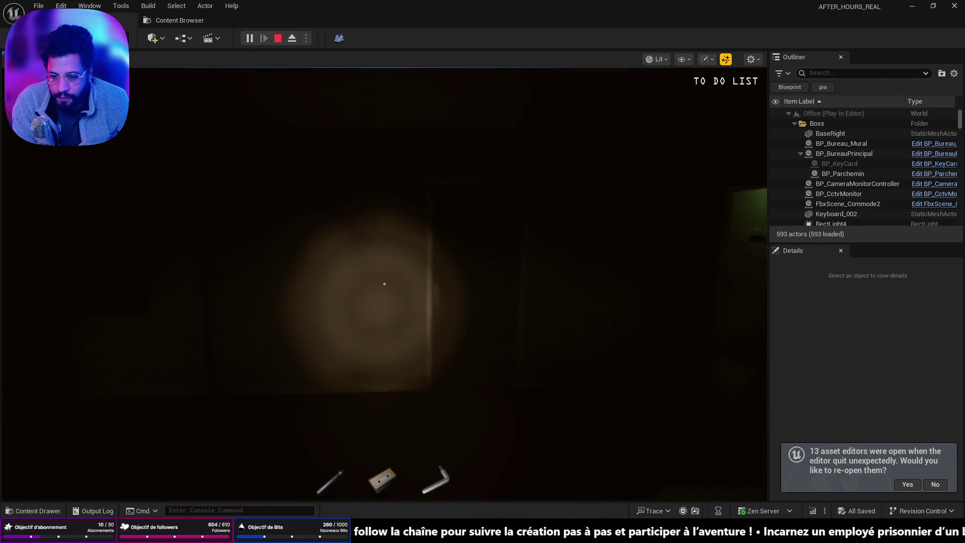
key("w")
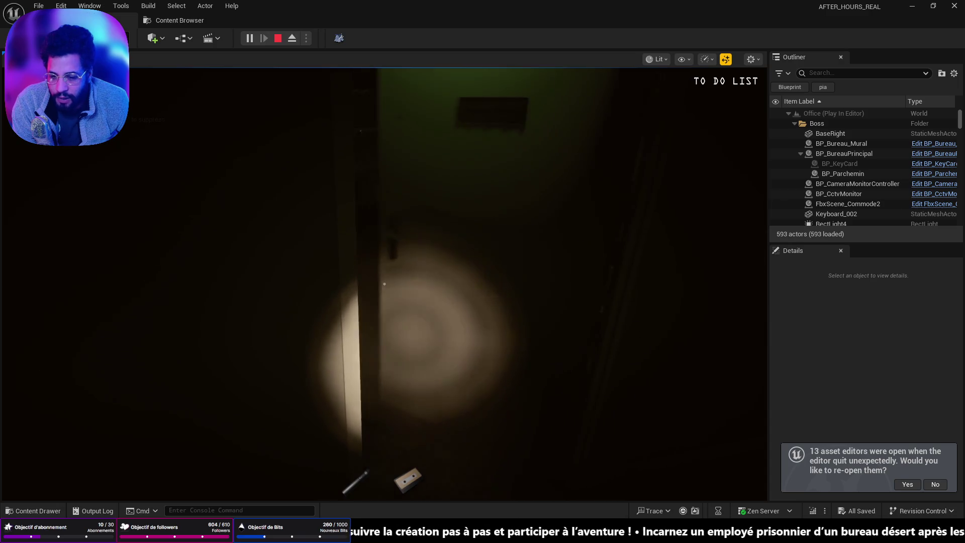
key("w")
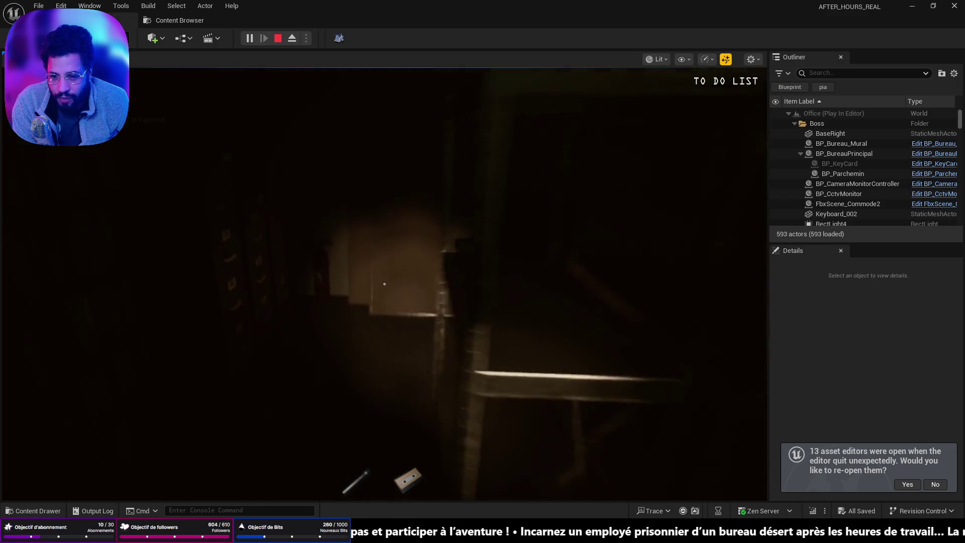
key("w")
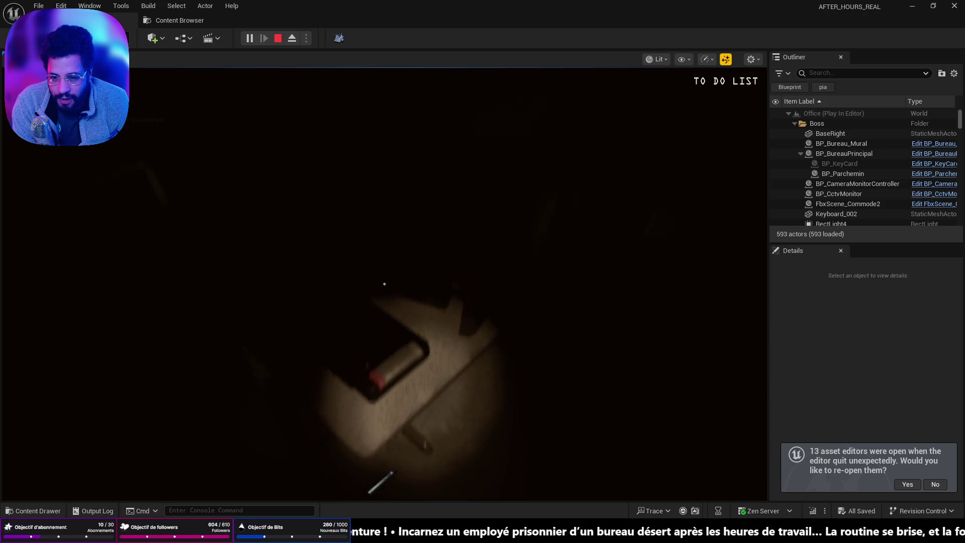
key("s")
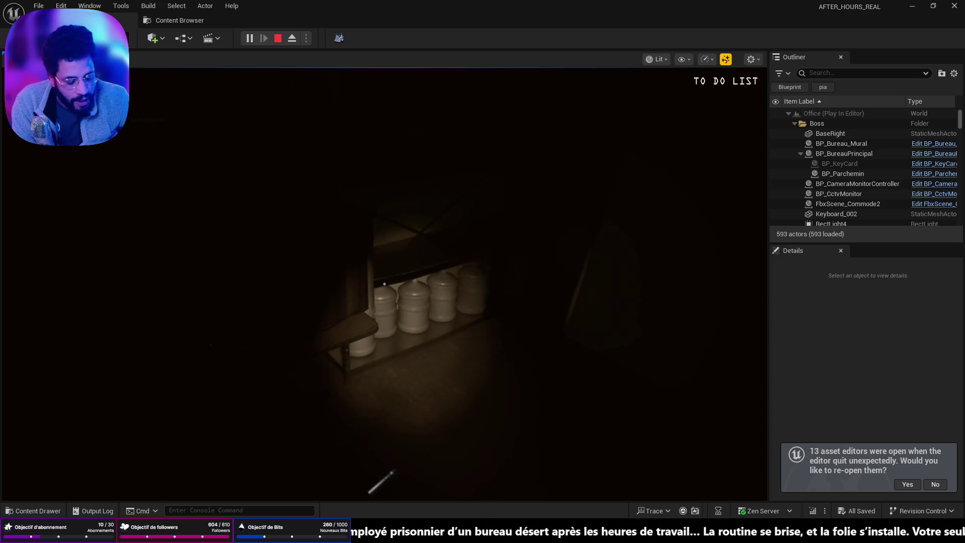
key("w")
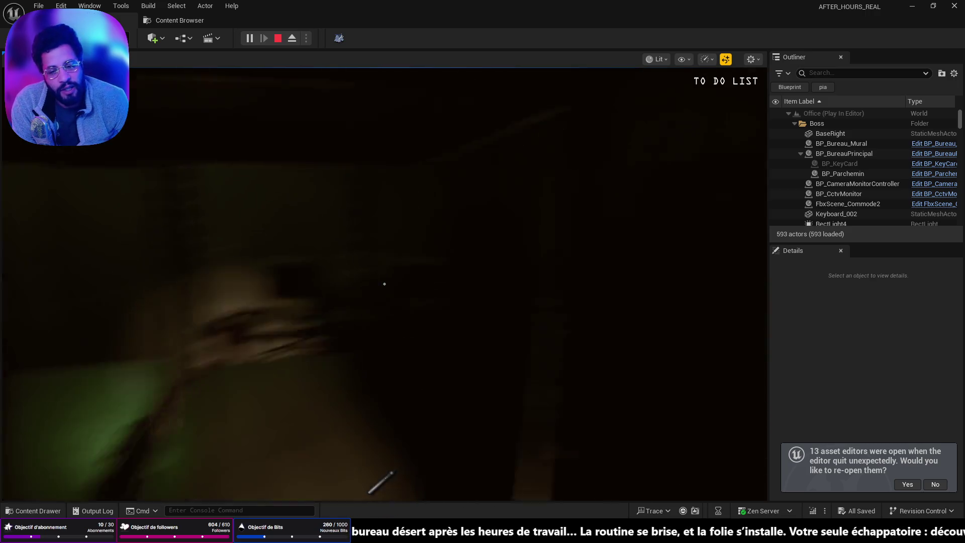
key("w")
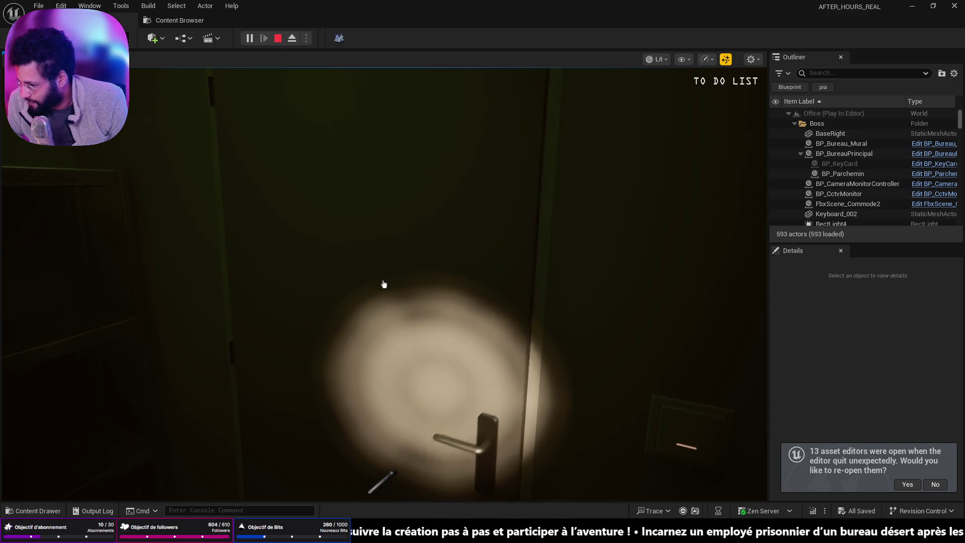
left_click(383, 284)
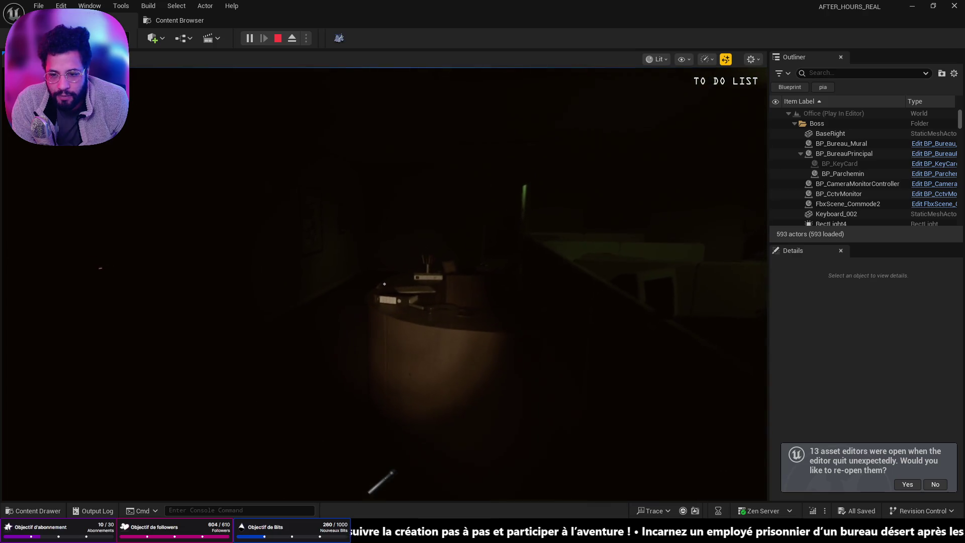
- Stop the play session, close the Message Log, and bring up the SaveGames folder
key("Escape")
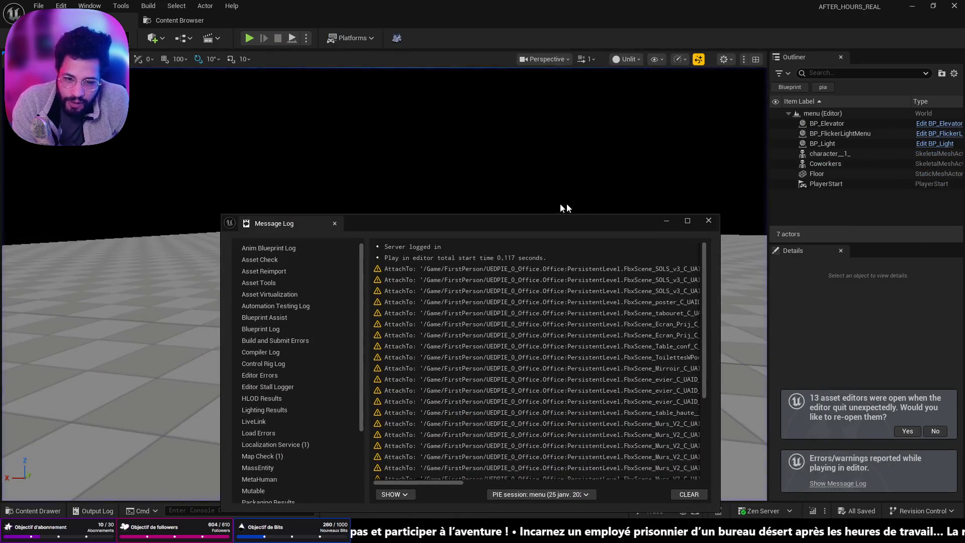
left_click(709, 221)
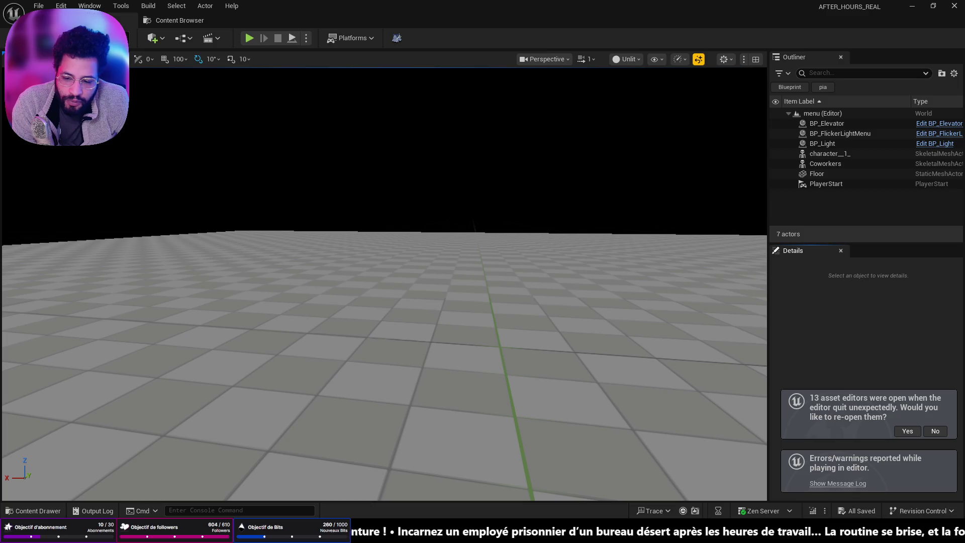
key("alt+Tab")
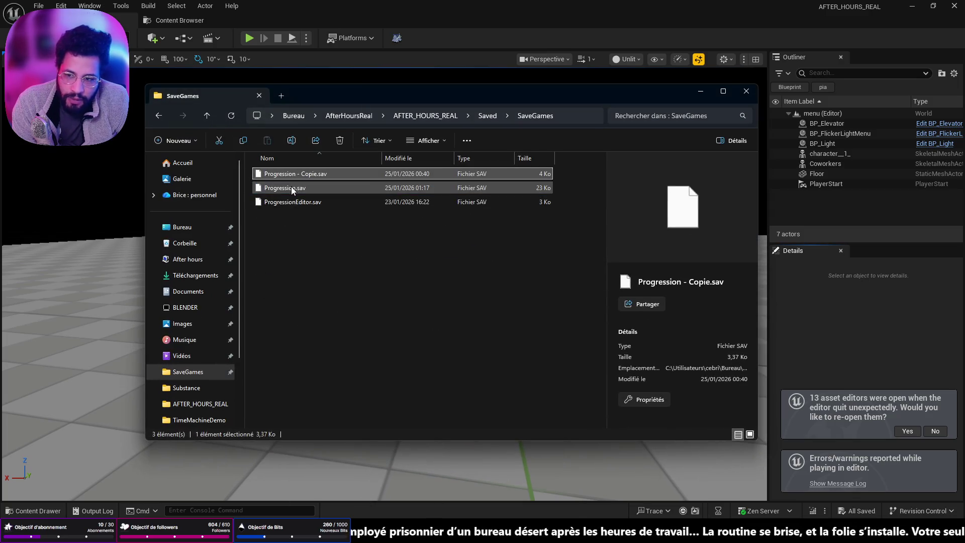
- Delete the old 4 Ko Progression - Copie.sav backup, restoring Progression.sav after an accidental delete
left_click(290, 187)
key("Delete")
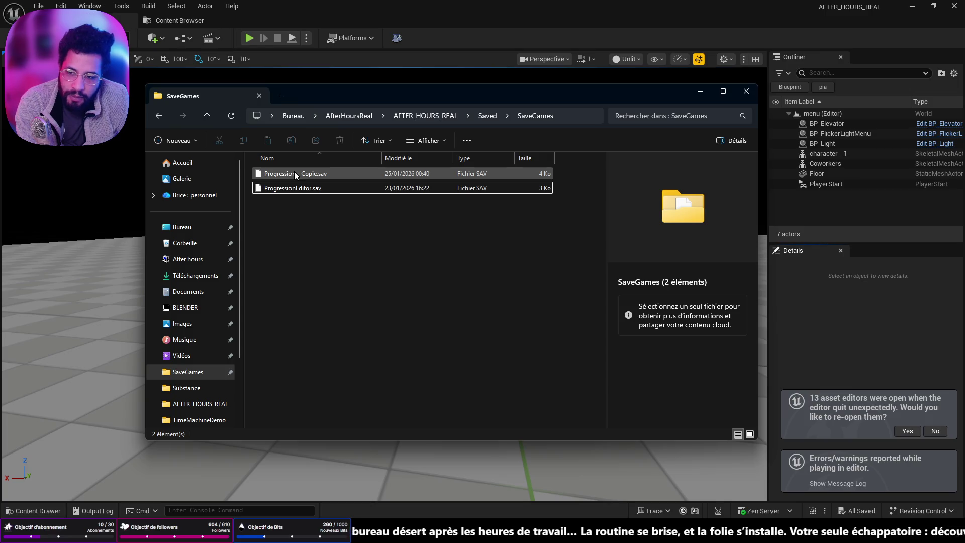
key("ctrl+z")
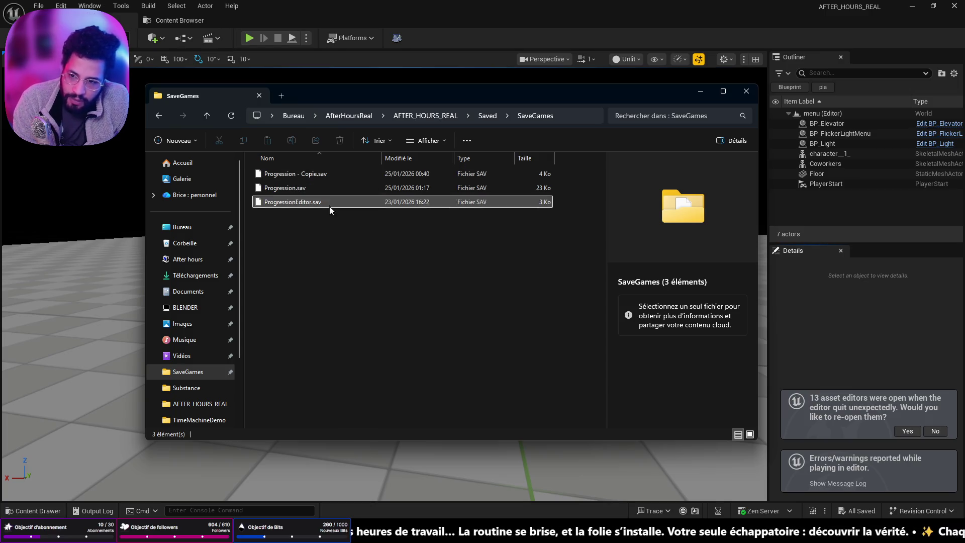
left_click(317, 174)
key("Delete")
- Paste a fresh 23 Ko copy of Progression.sav and start a new play test
left_click(315, 176)
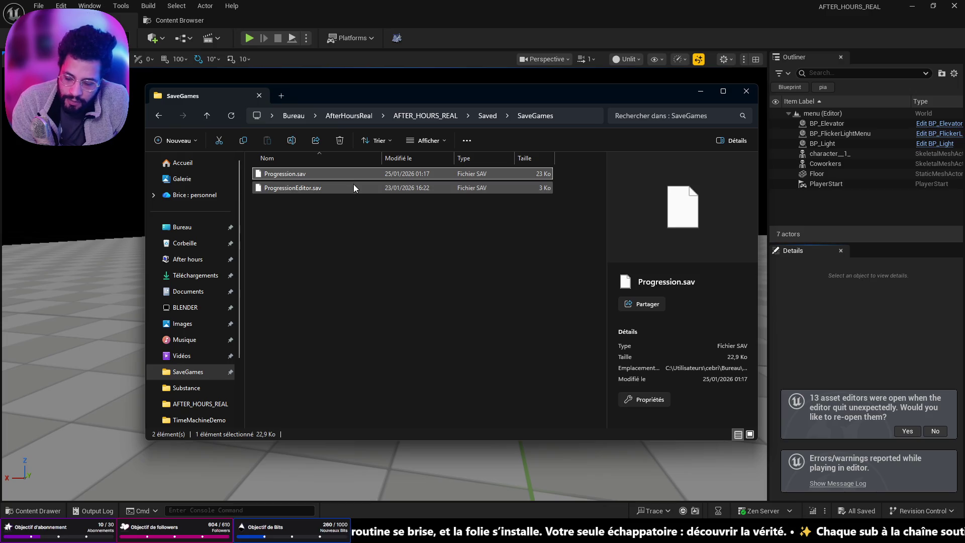
key("ctrl+z")
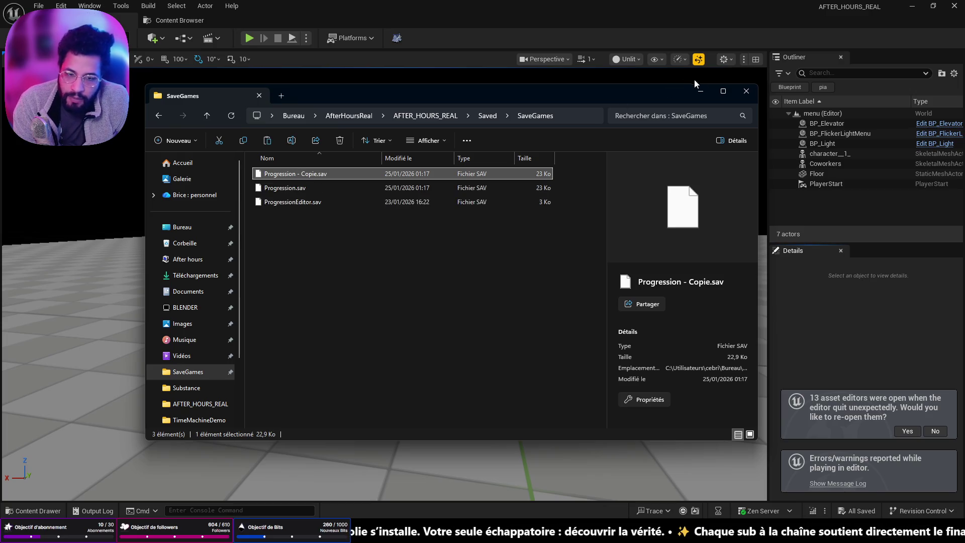
left_click(700, 91)
left_click(249, 39)
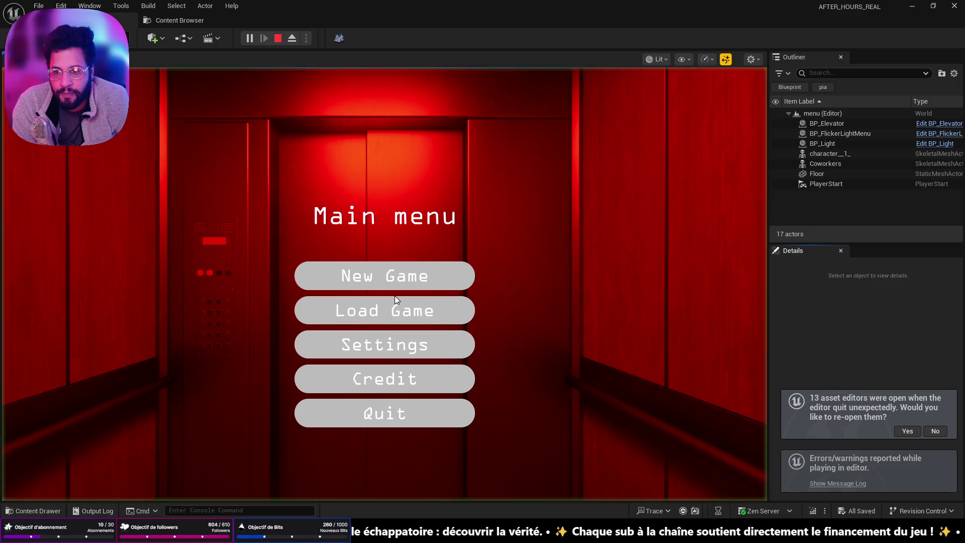
- Load the save, read the WAKE UP note on the body to reach THANKS FOR PLAYING, then stop PIE
left_click(386, 297)
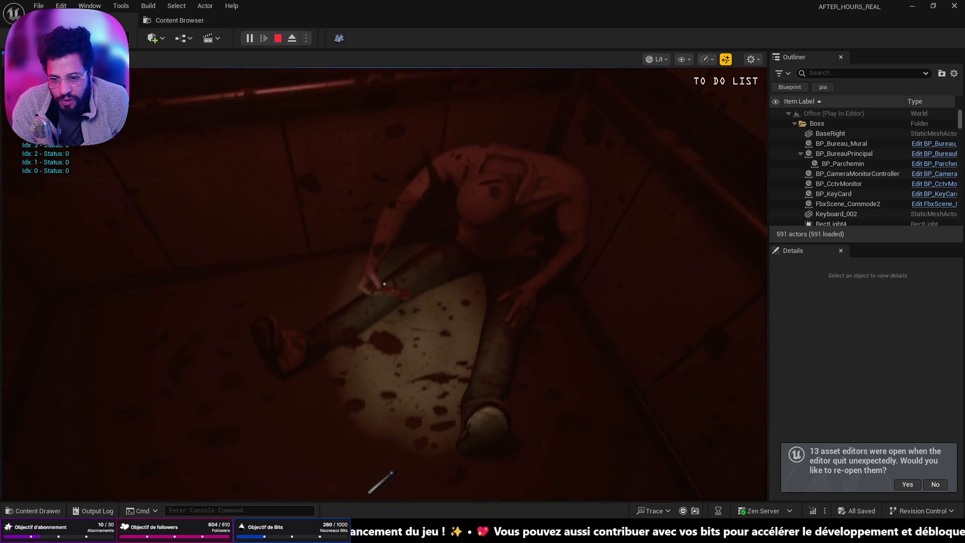
left_click(385, 284)
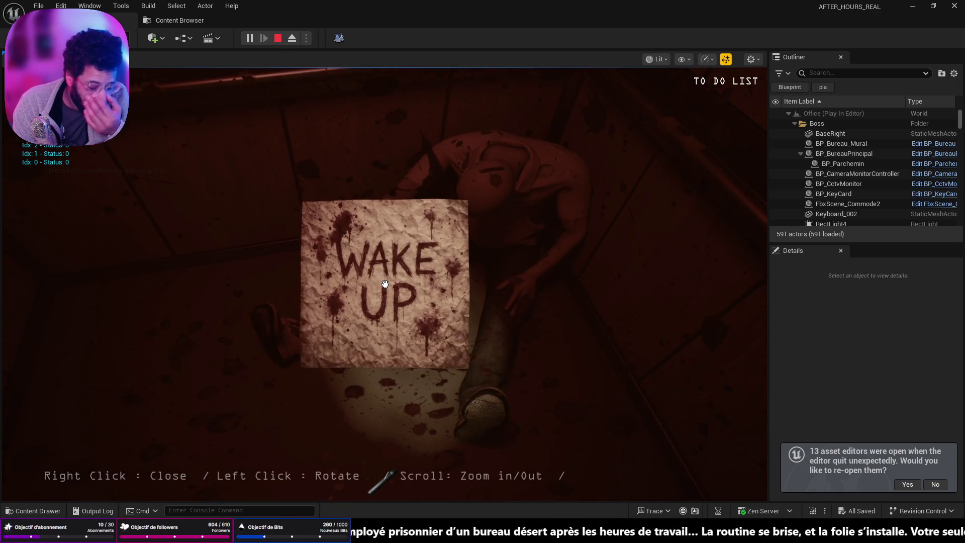
right_click(385, 284)
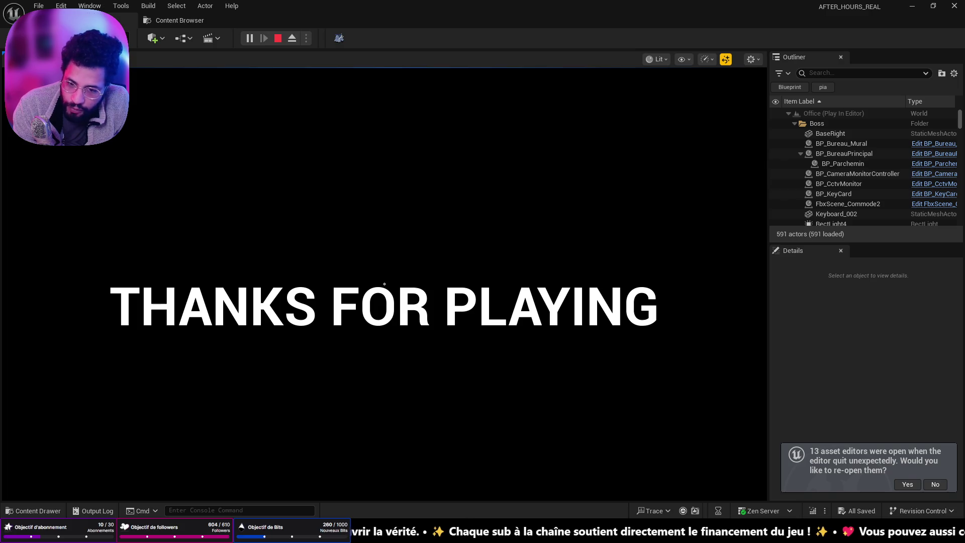
key("Escape")
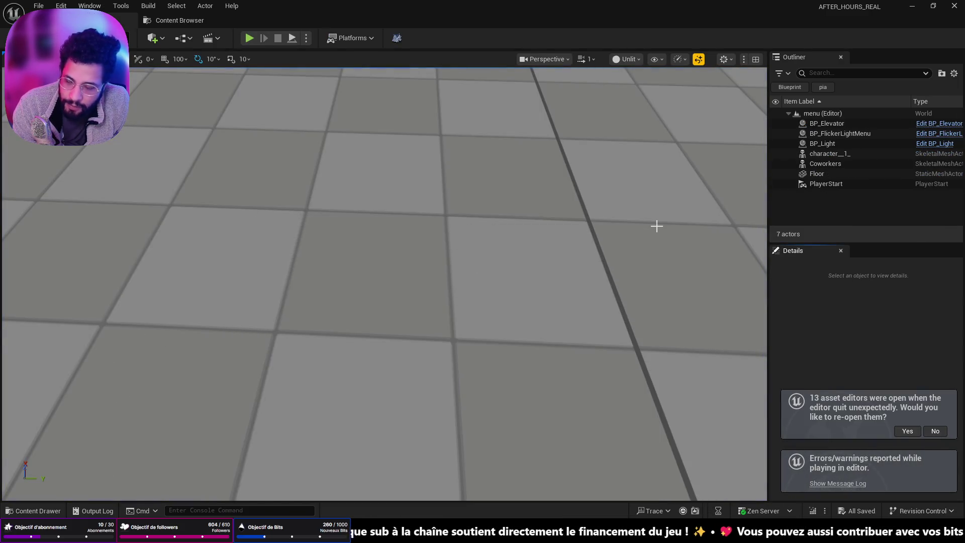
- Pull the viewport back to show the elevator and two characters, then return to SaveGames
scroll(578, 247, "down", 5)
left_click_drag(578, 248, 535, 252)
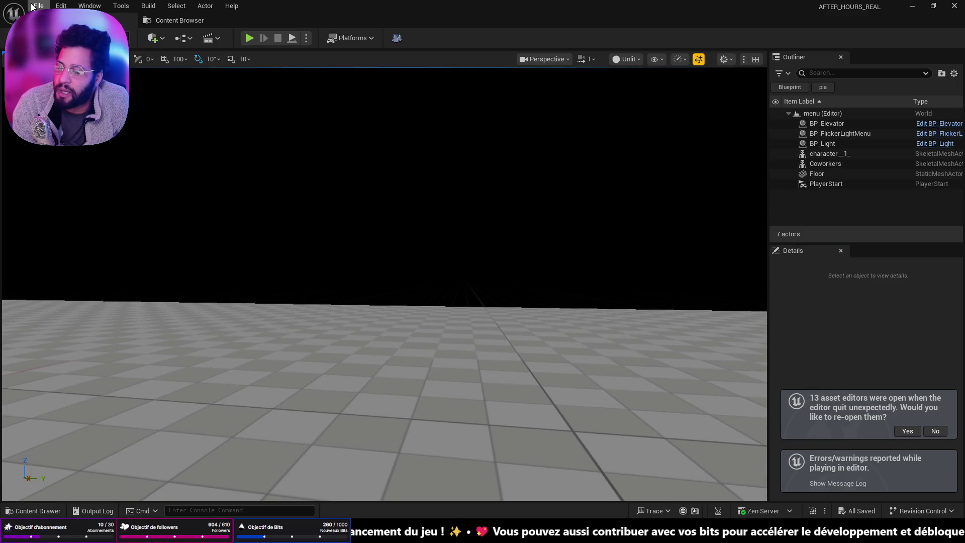
left_click_drag(238, 231, 276, 267)
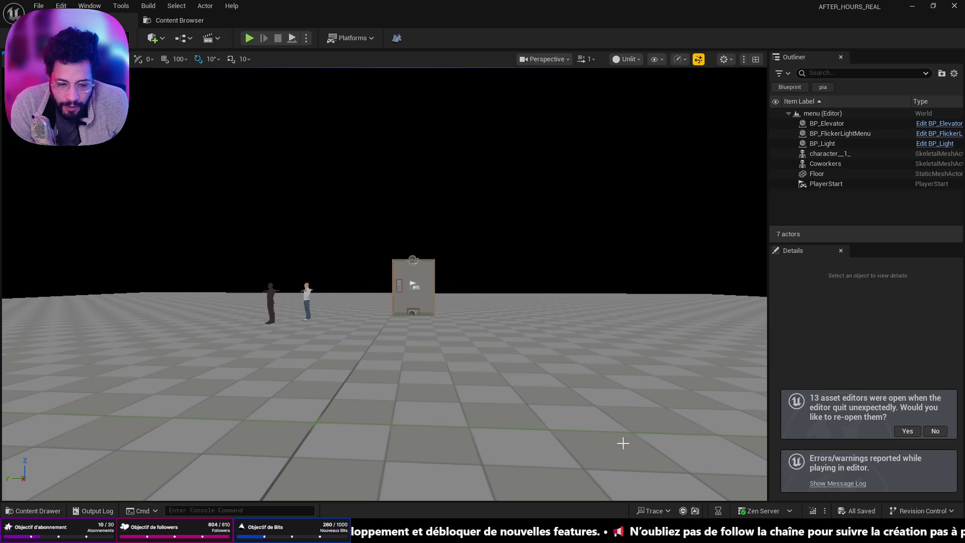
key("alt+Tab")
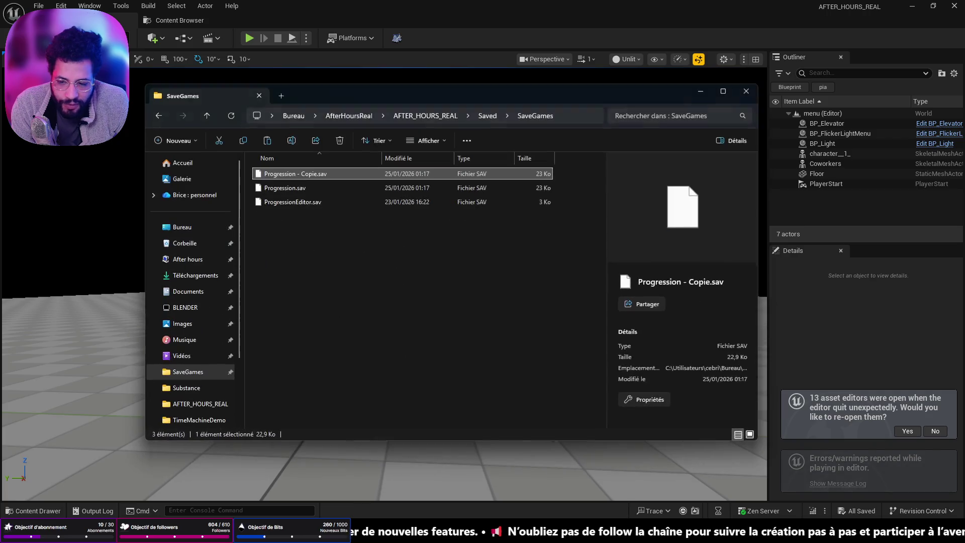
- Delete the played Progression.sav and rename the backup copy to Progression.sav
left_click(304, 187)
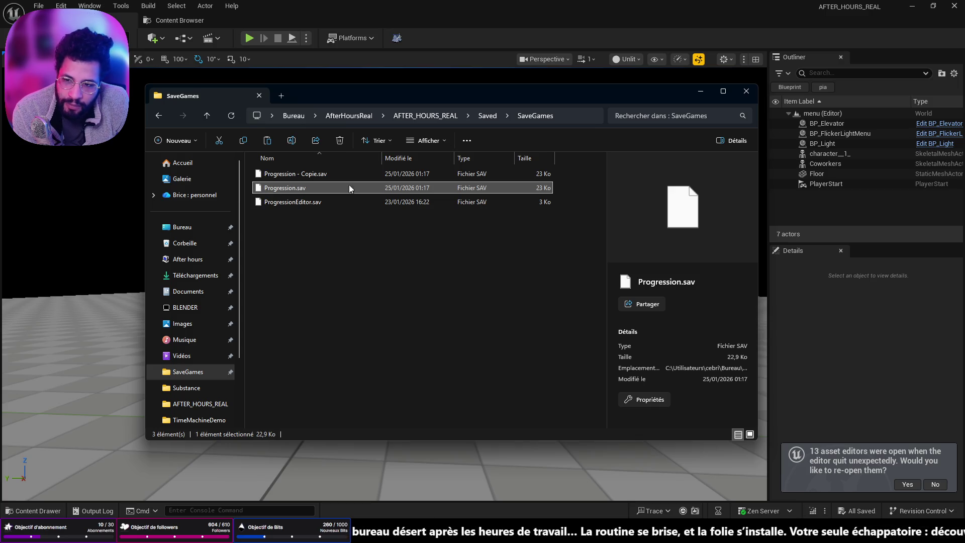
key("Delete")
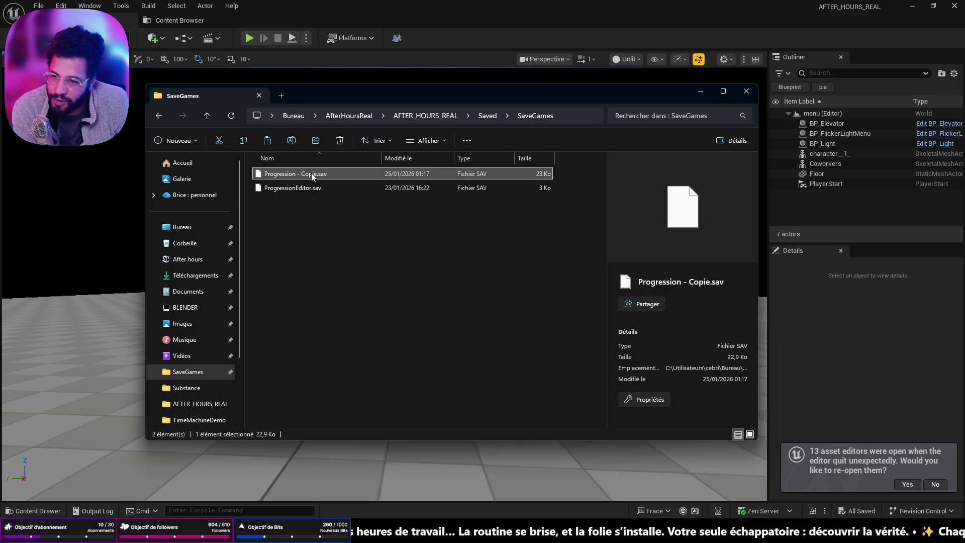
left_click(316, 175)
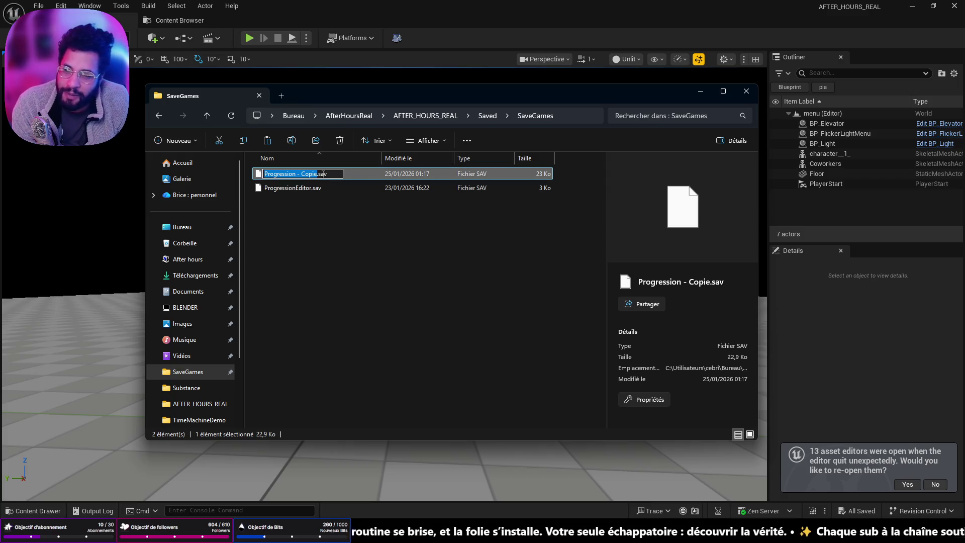
key("Right")
key("BackSpace")
key("BackSpace")
key("BackSpace")
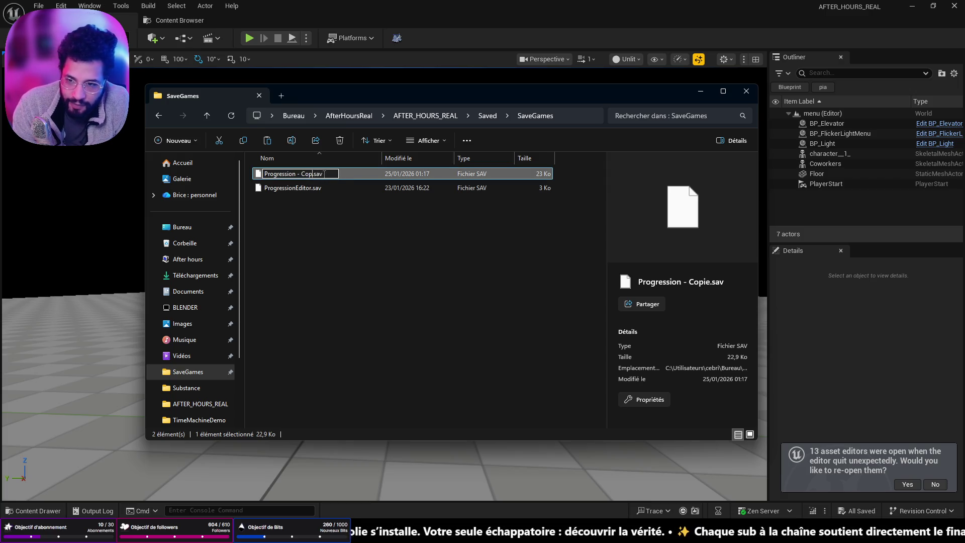
key("Return")
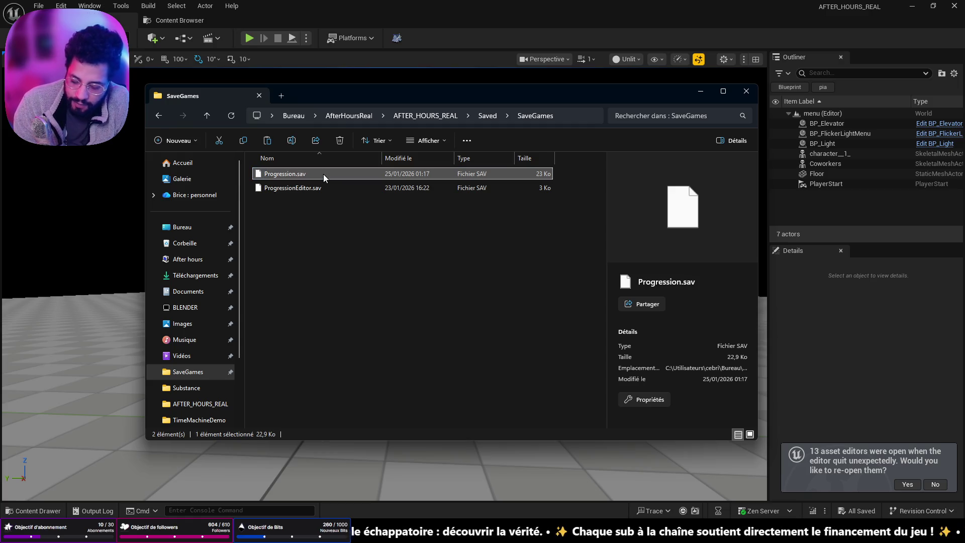
- Paste a fresh backup copy of the save and bring up Unreal's recent levels list
key("ctrl+v")
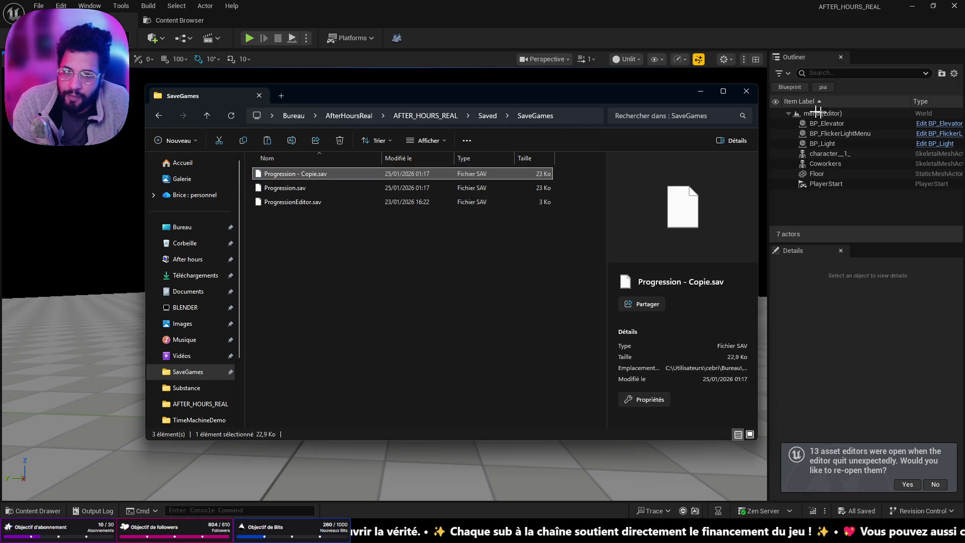
left_click(700, 91)
left_click(39, 5)
- Open the Office level, fly to the office door and select the BP_PiaScreamer character
mouse_move(101, 76)
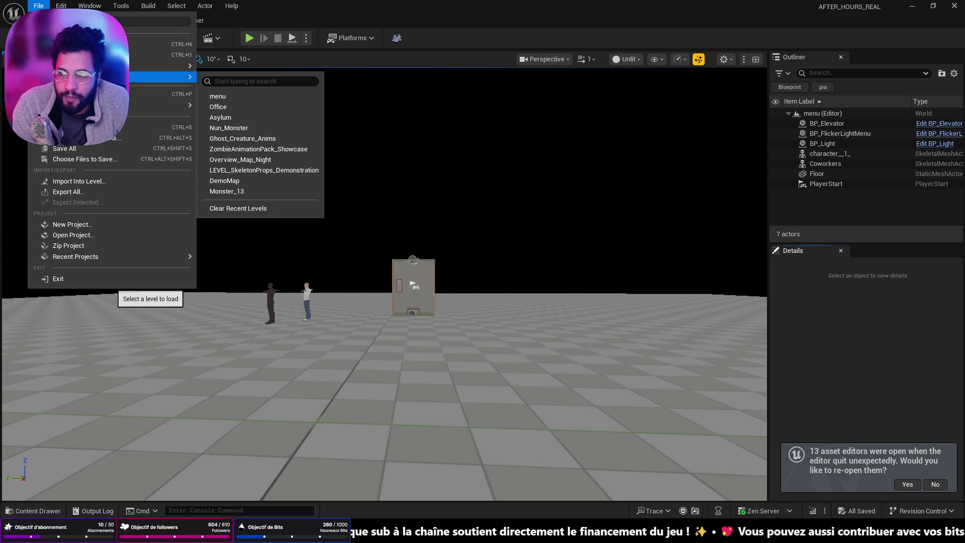
left_click(216, 106)
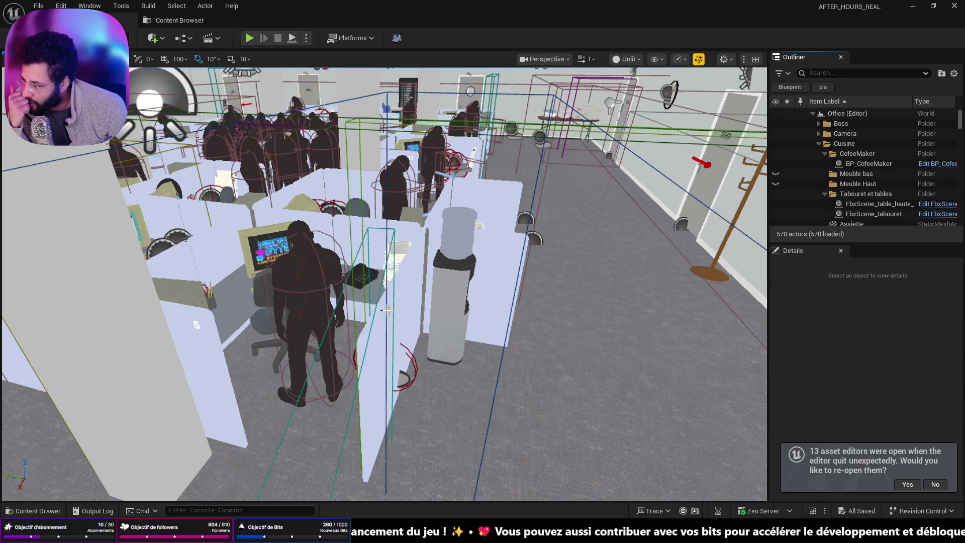
mouse_move(387, 309)
left_mouse_down()
mouse_move(372, 286)
mouse_move(344, 279)
left_mouse_up()
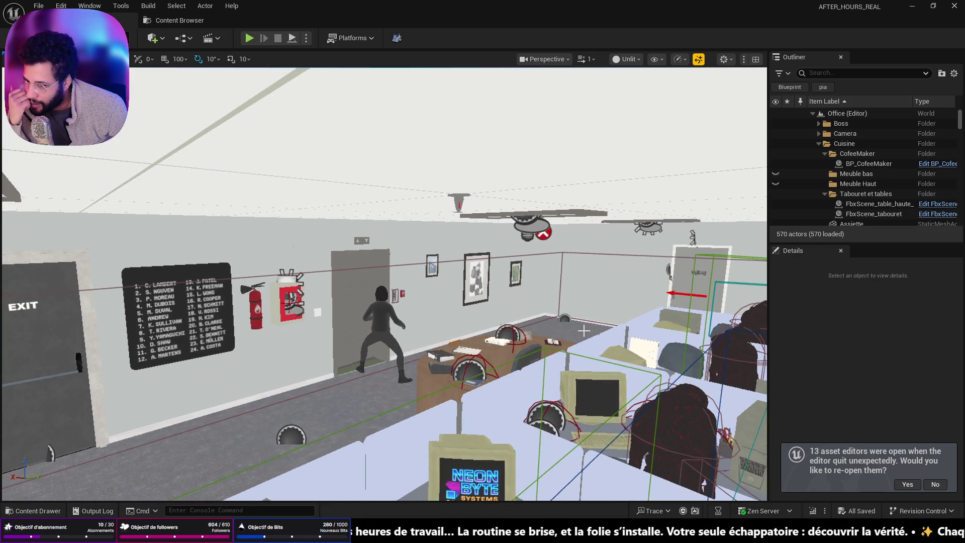
mouse_move(613, 342)
left_mouse_down()
mouse_move(607, 301)
mouse_move(530, 409)
left_mouse_up()
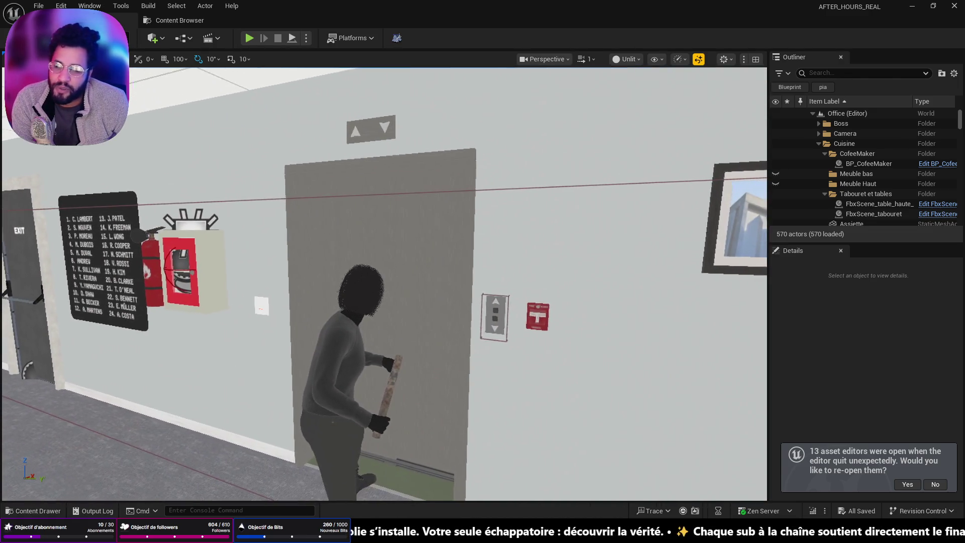
left_click(346, 381)
left_click_drag(346, 382, 432, 380)
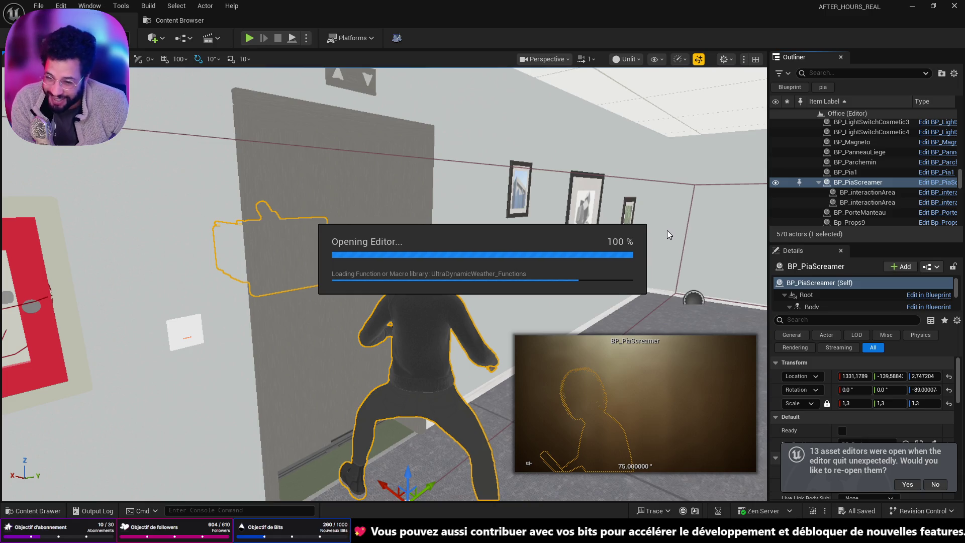
- Trace the scream chain from Play and Set Actor Hidden In Game through Delay to Add to Viewport
scroll(528, 205, "down", 8)
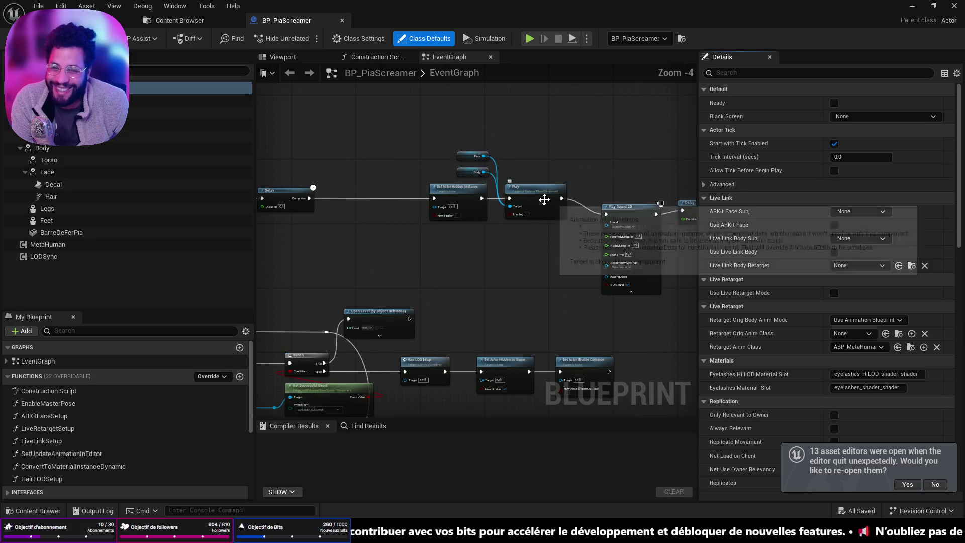
left_click(502, 200)
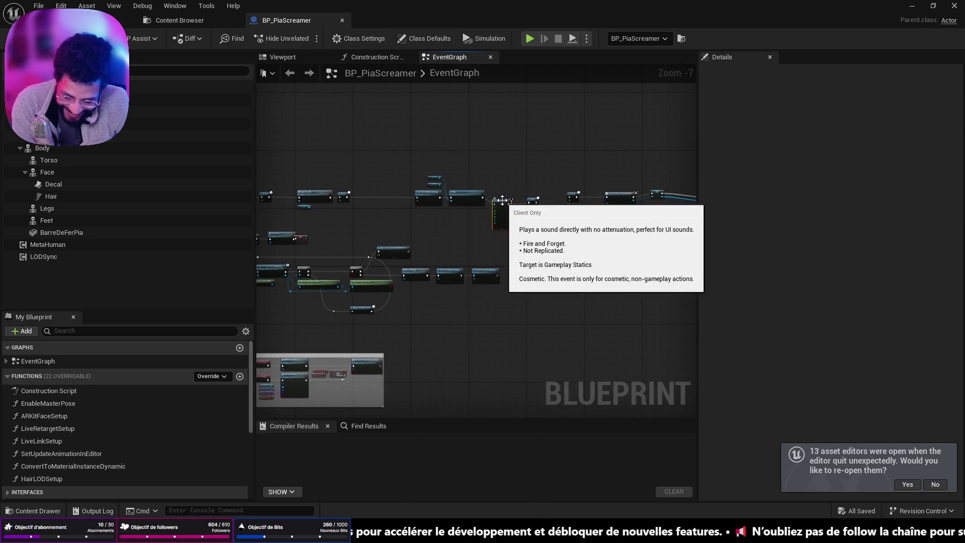
scroll(504, 202, "up", 8)
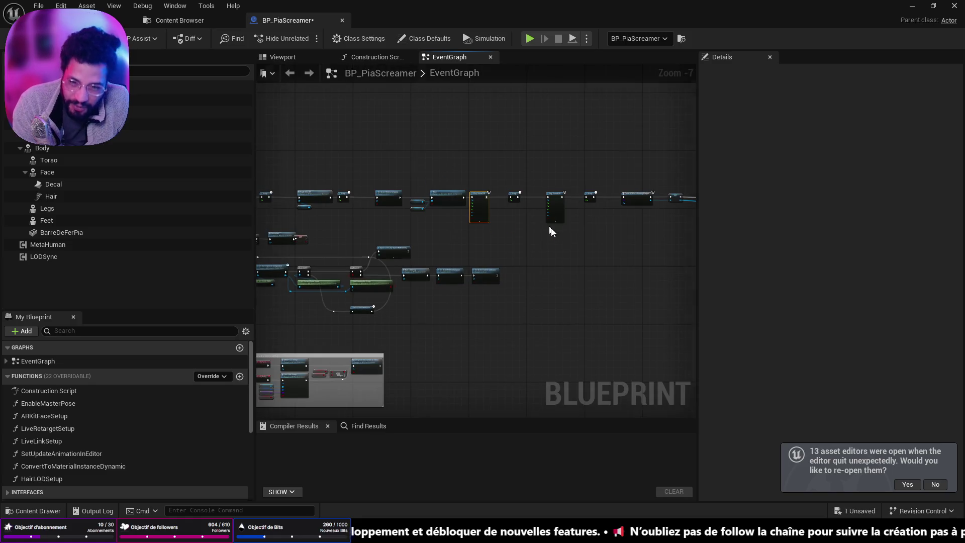
left_click_drag(483, 190, 684, 214)
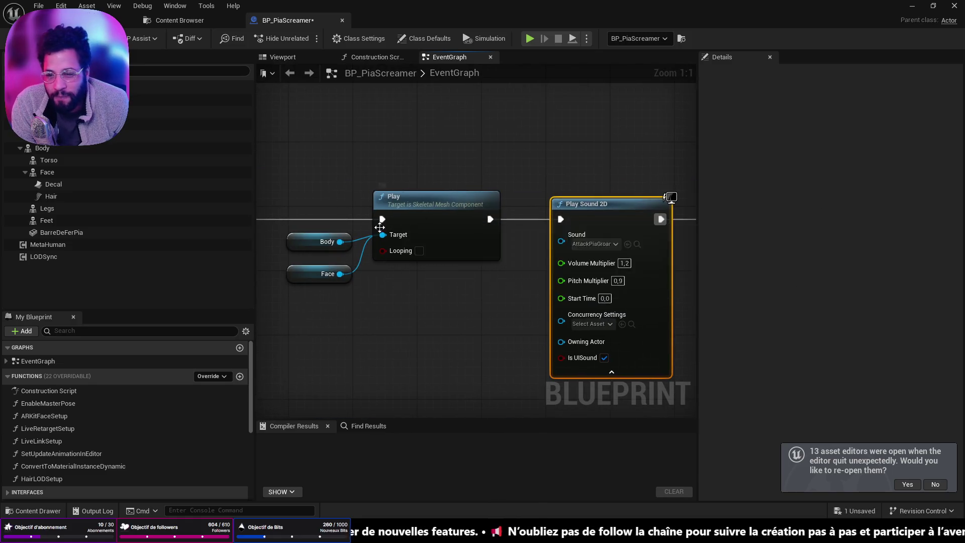
left_click_drag(486, 216, 672, 221)
scroll(486, 234, "down", 2)
mouse_move(486, 235)
left_mouse_down()
mouse_move(545, 252)
mouse_move(377, 230)
left_mouse_up()
left_click(490, 248)
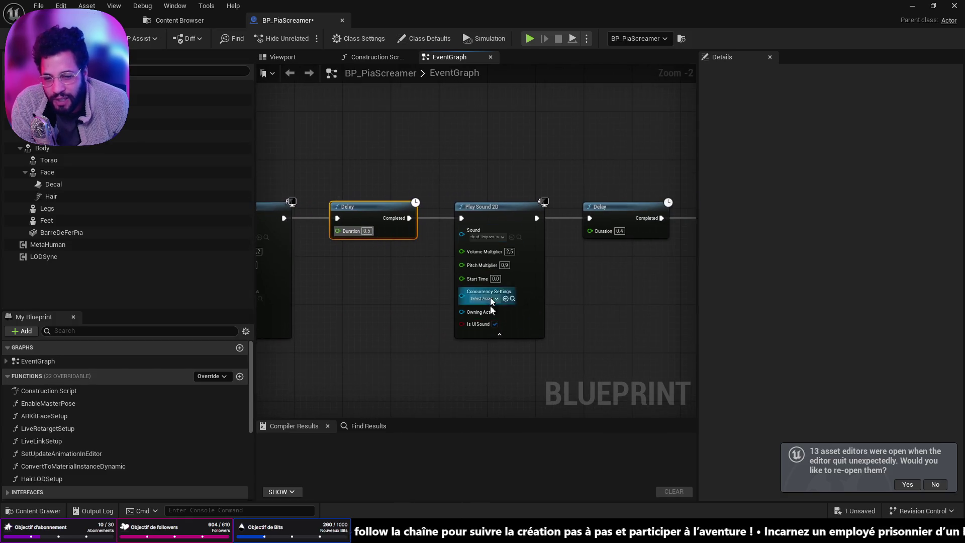
left_click_drag(519, 282, 493, 287)
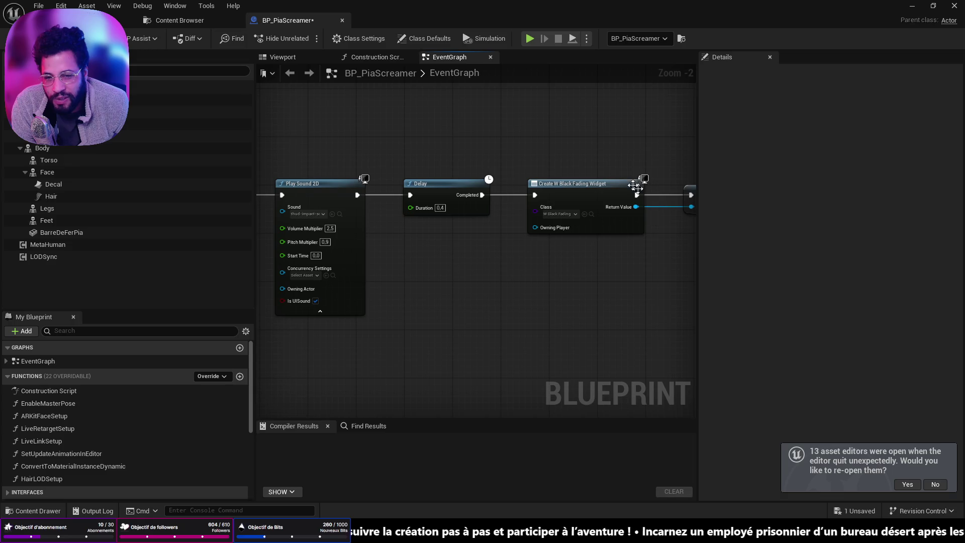
left_click_drag(601, 265, 434, 225)
scroll(577, 213, "down", 2)
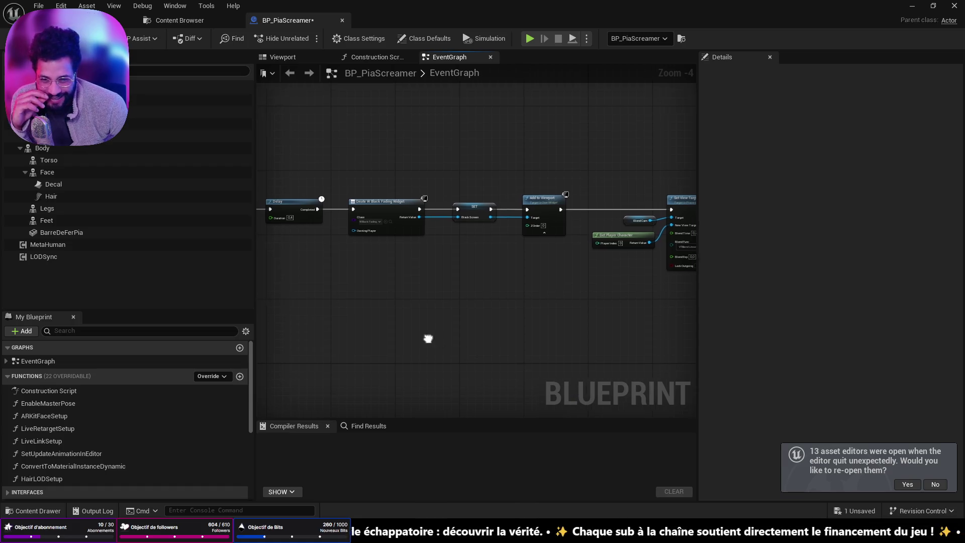
- Revisit Play Sound 2D, Create W Black Fading Widget and Play, then open the Body's PiaVenerBOdy animation
left_click_drag(427, 338, 574, 354)
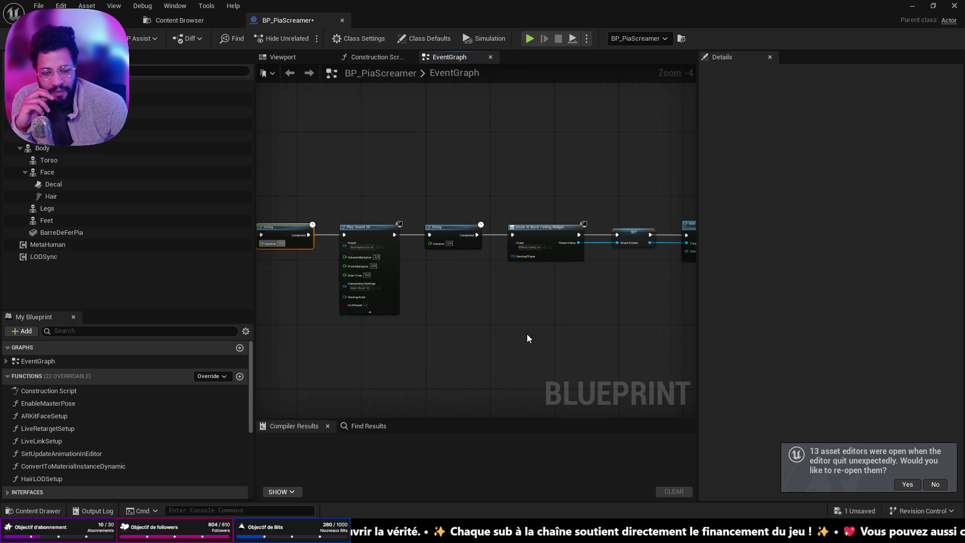
scroll(526, 339, "down", 2)
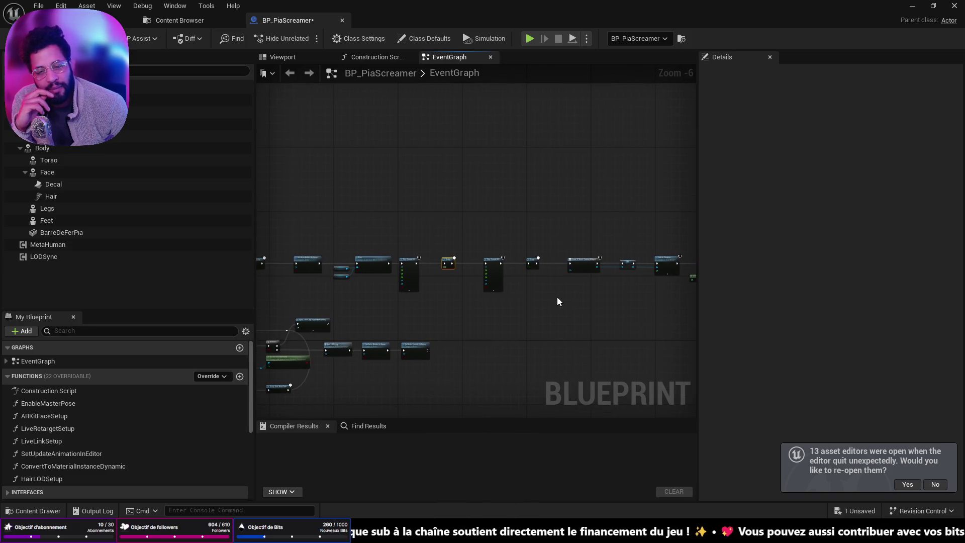
scroll(496, 275, "up", 5)
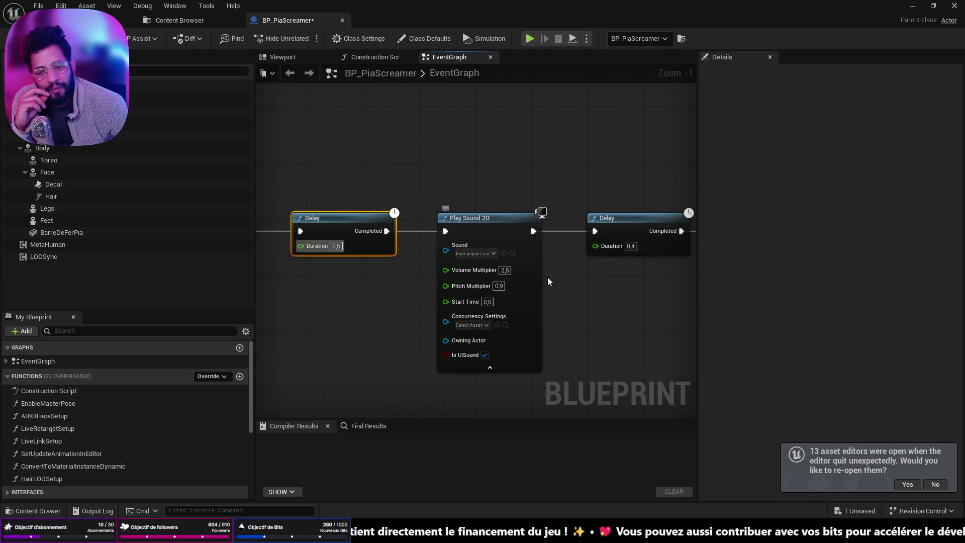
left_click_drag(597, 291, 501, 269)
scroll(502, 267, "down", 3)
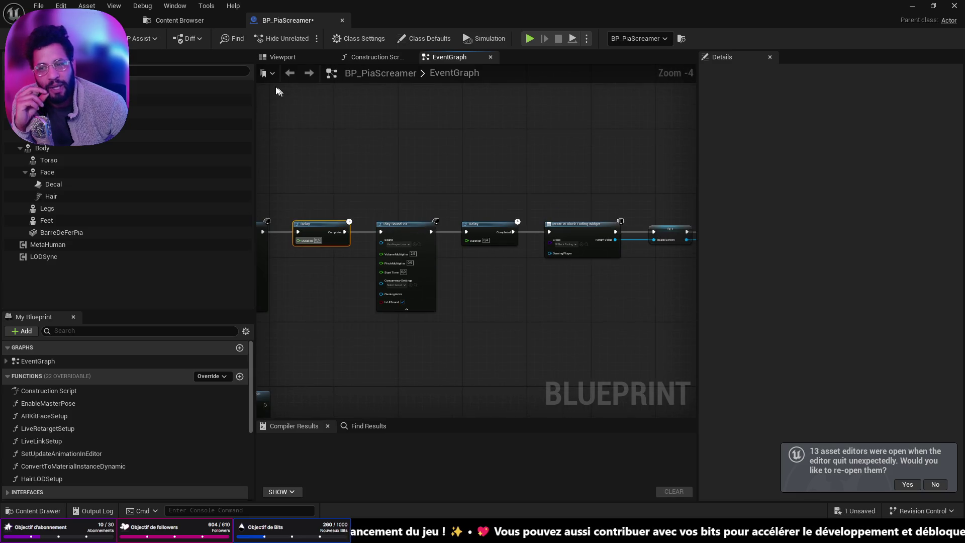
left_click_drag(431, 219, 627, 216)
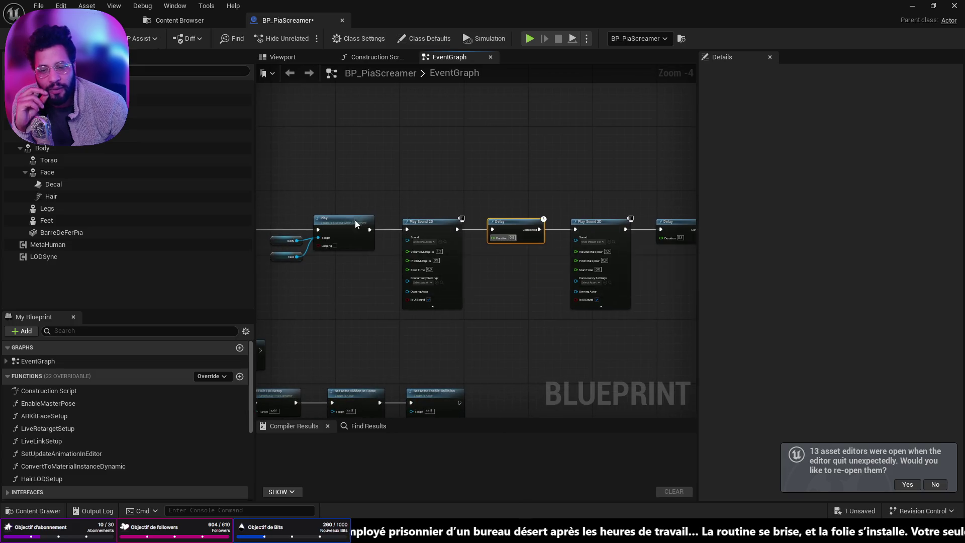
scroll(458, 216, "up", 5)
mouse_move(459, 215)
left_mouse_down()
mouse_move(394, 185)
mouse_move(642, 194)
left_mouse_up()
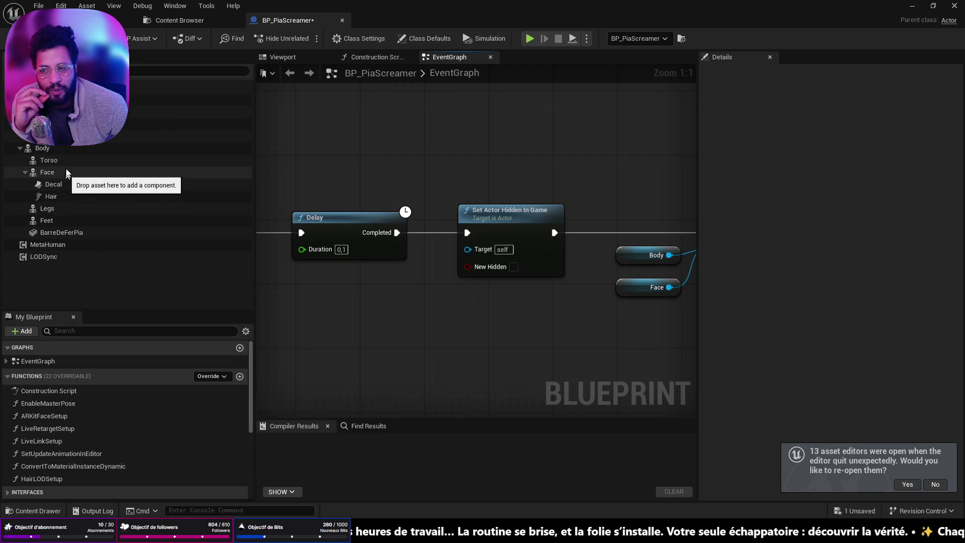
left_click(65, 149)
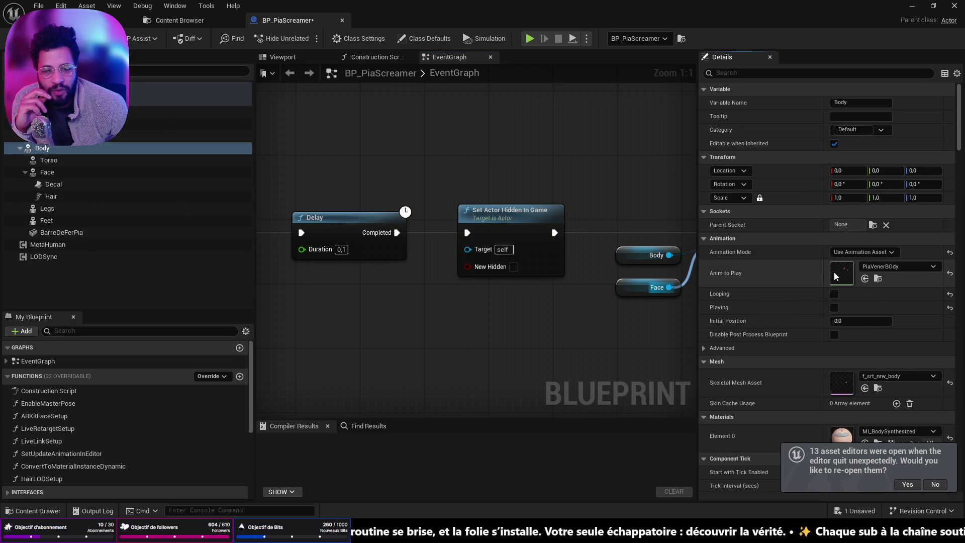
double_click(841, 273)
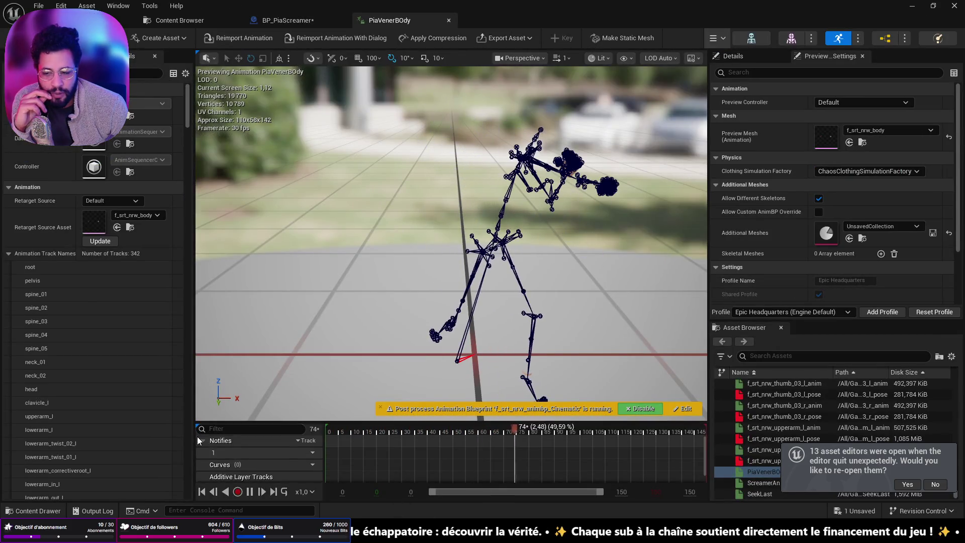
- Pause the PiaVenerBOdy animation preview at frame 42
right_click(410, 464)
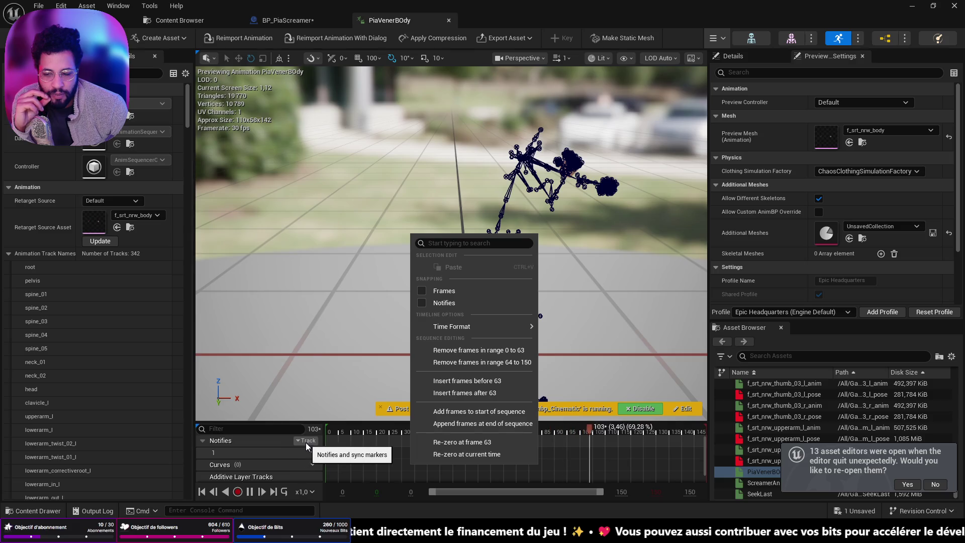
left_click(317, 388)
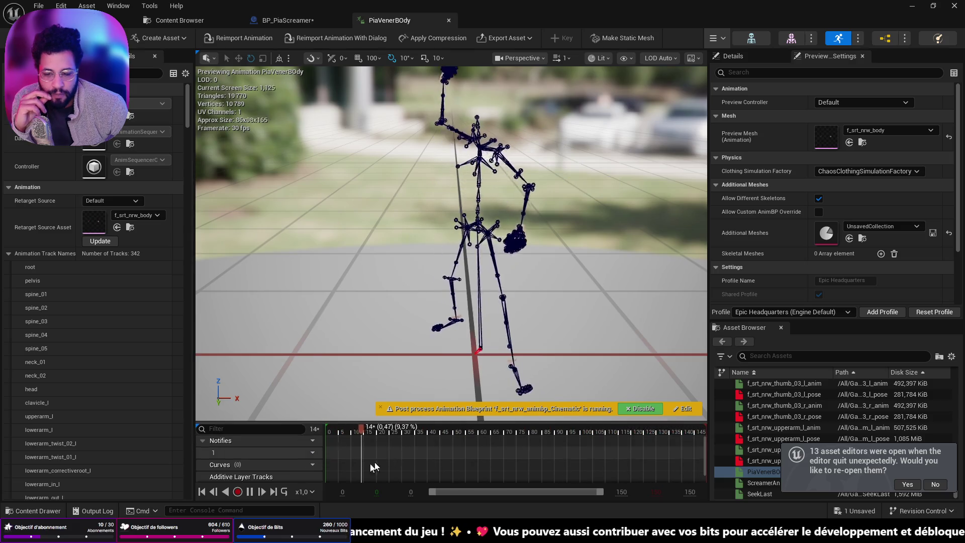
left_click(250, 490)
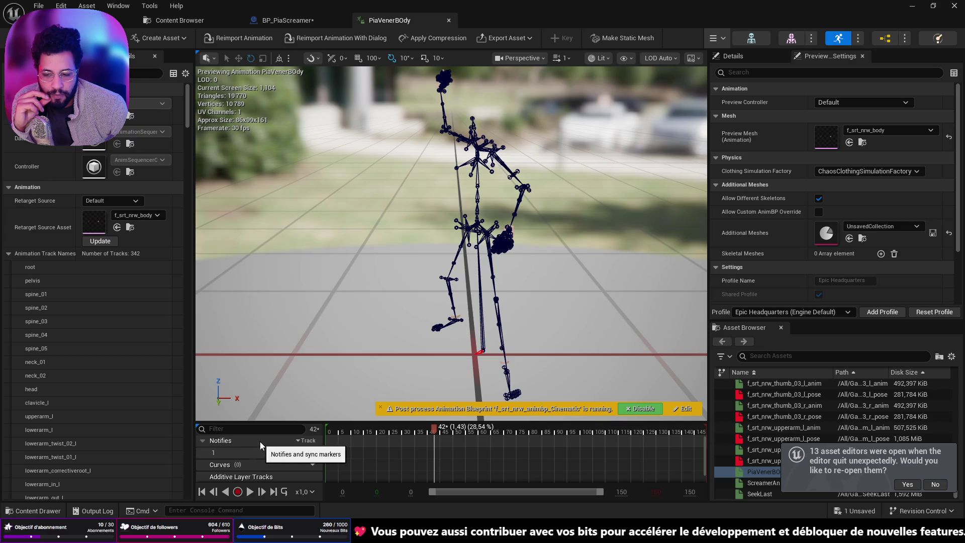
- Insert a notify track above track 1, enlarge the timeline, and bring up the Add Notify list
right_click(343, 441)
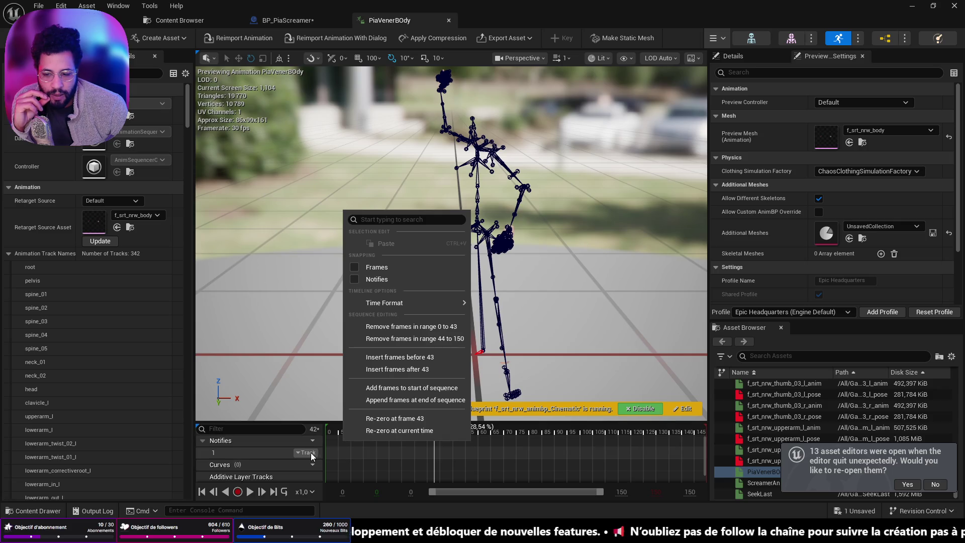
left_click(303, 453)
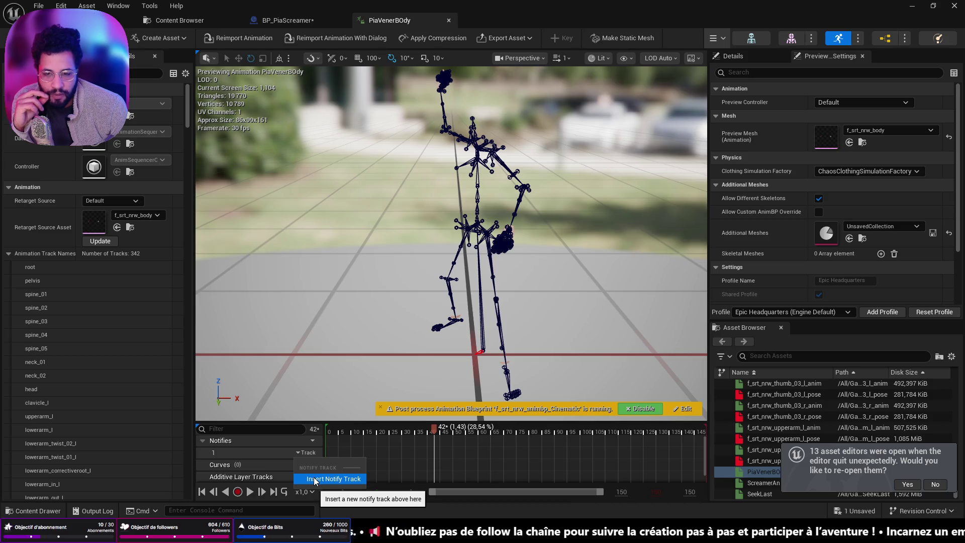
left_click(314, 477)
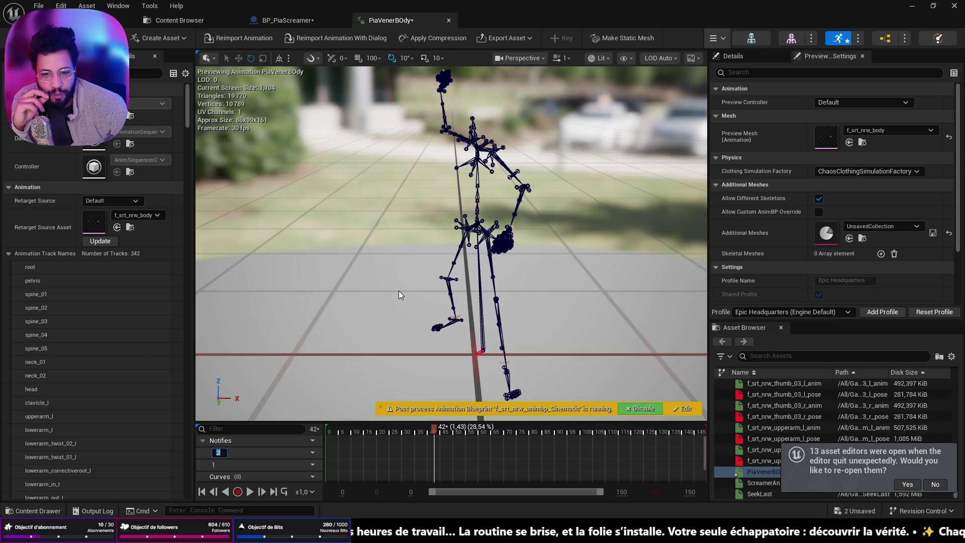
scroll(389, 447, "down", 2)
left_click_drag(390, 422, 352, 295)
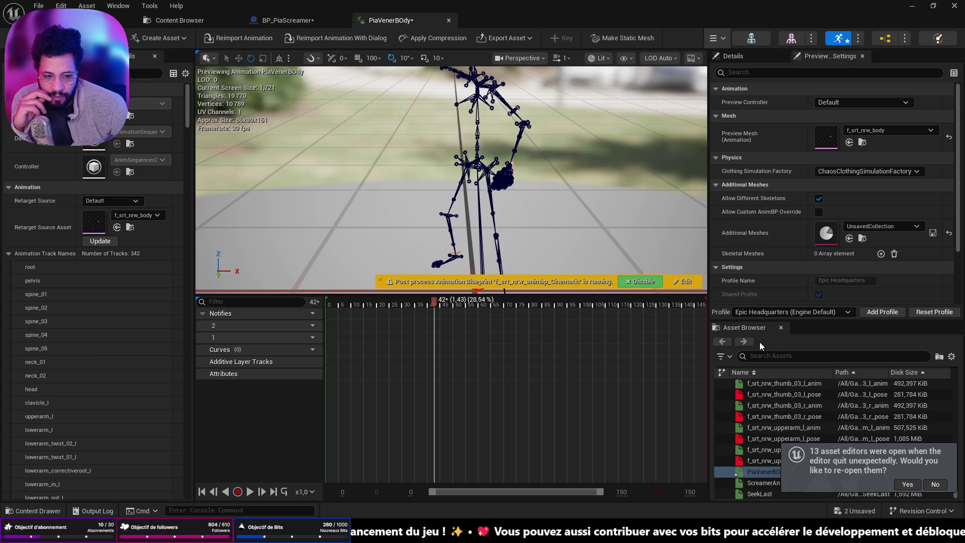
right_click(416, 324)
mouse_move(447, 347)
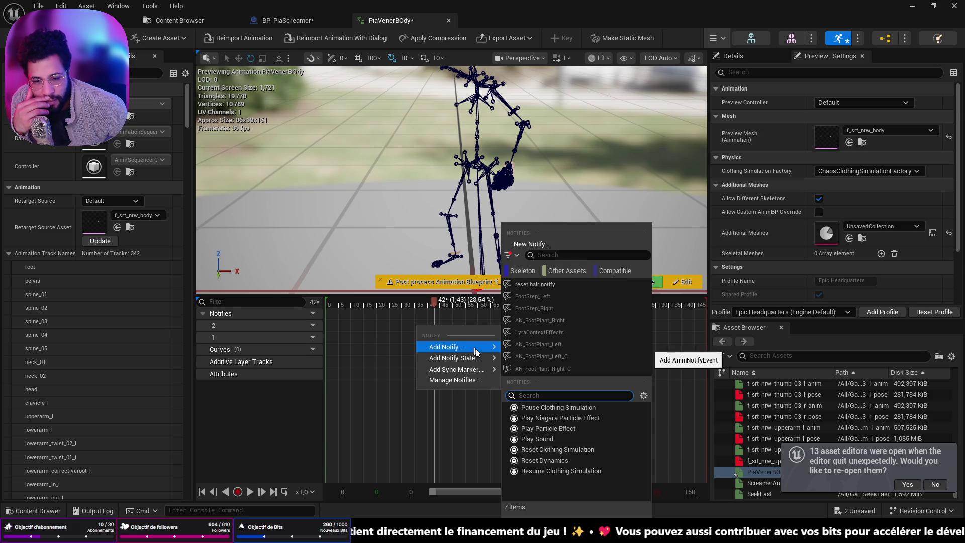
left_click(550, 438)
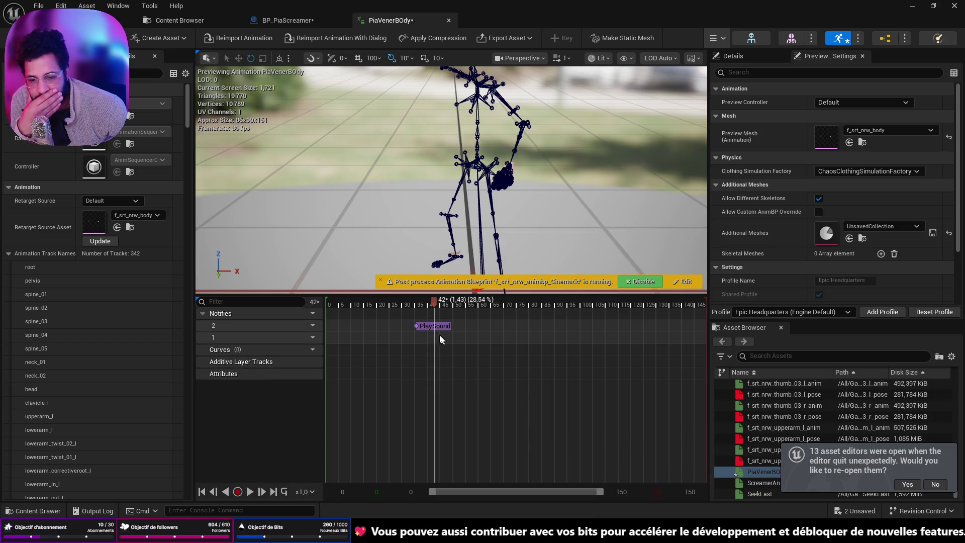
left_click_drag(418, 326, 526, 331)
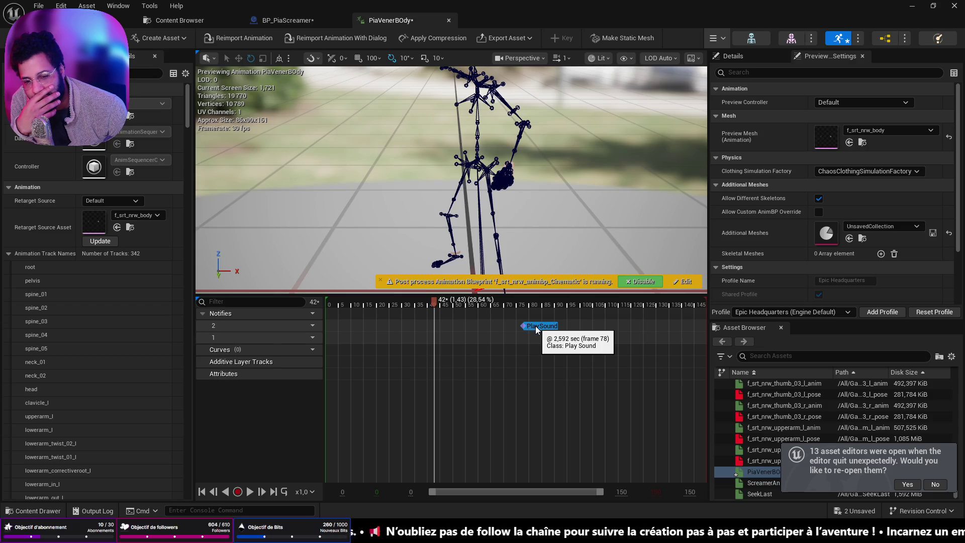
right_click(535, 325)
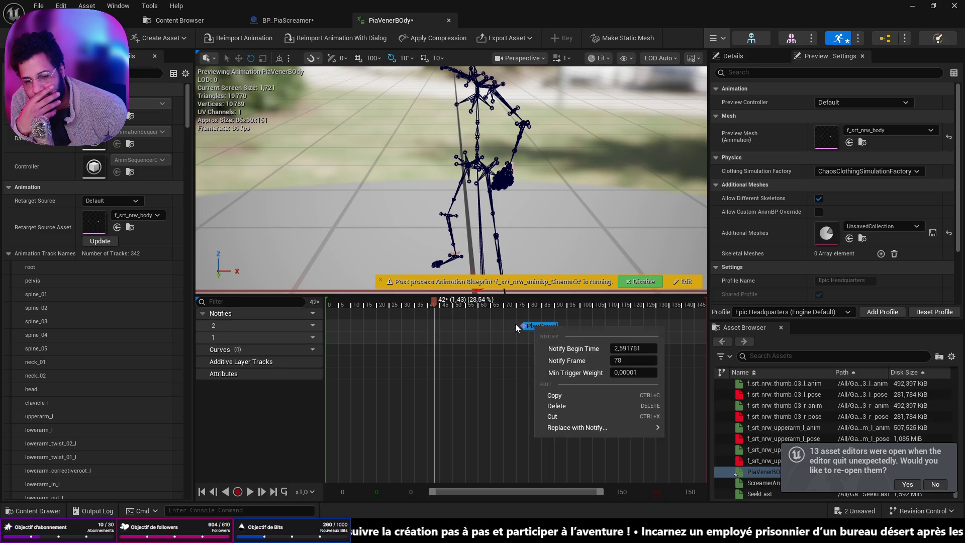
left_click(517, 324)
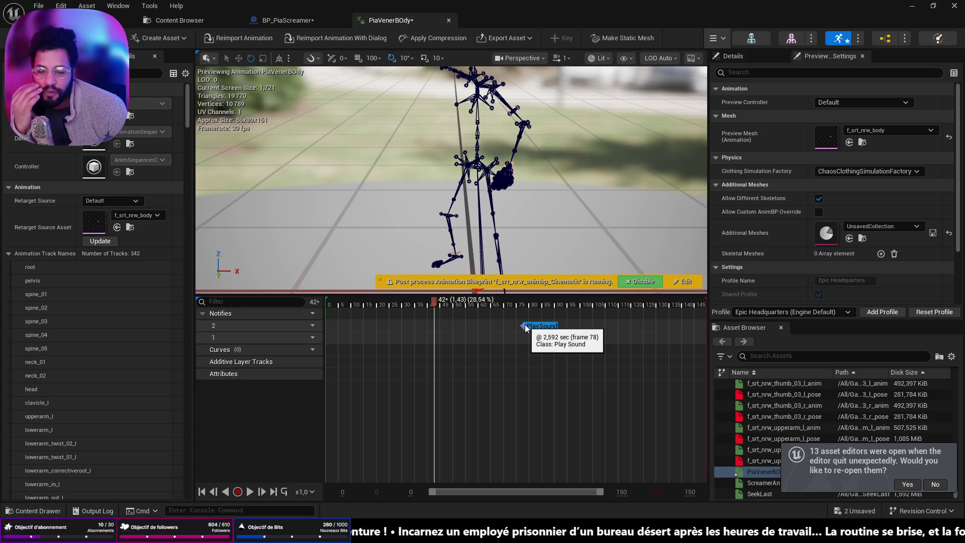
right_click(524, 325)
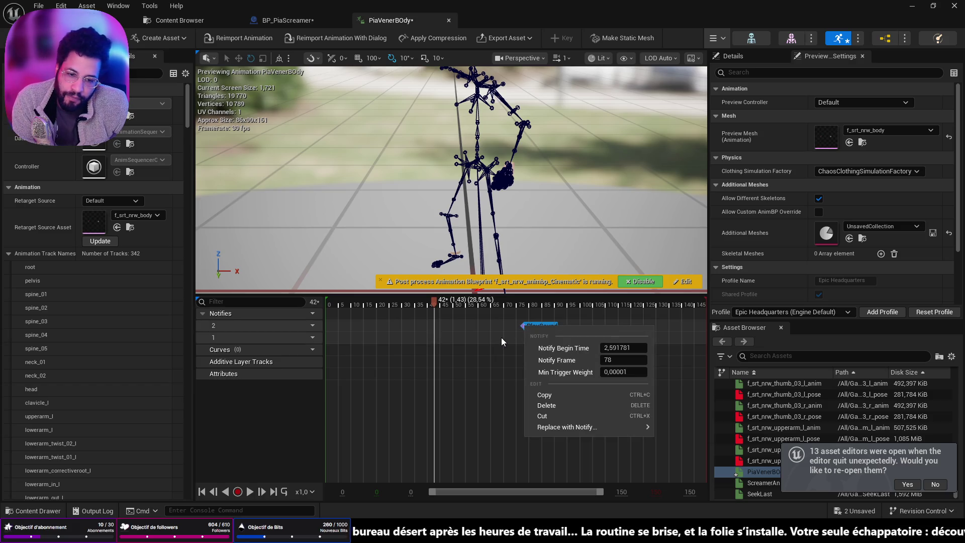
left_click(501, 337)
left_click(544, 326)
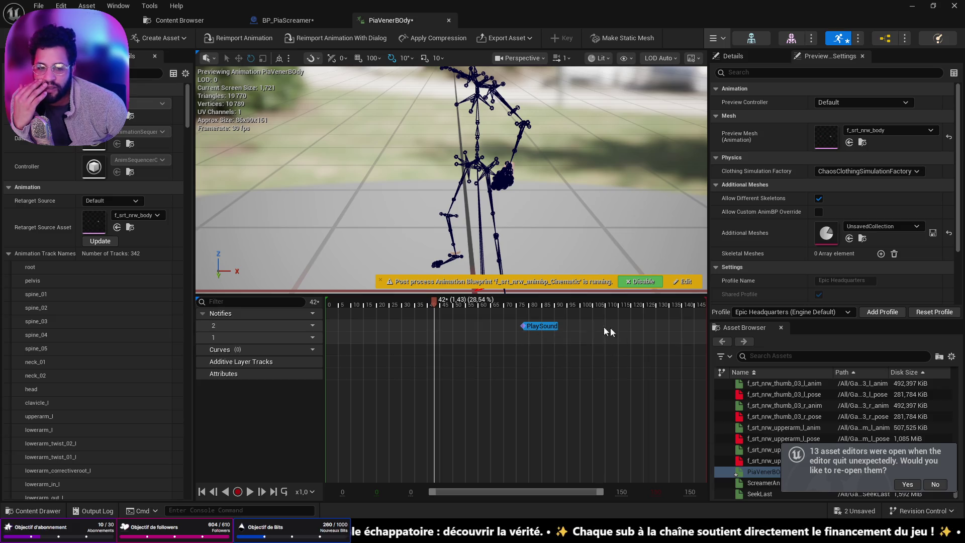
scroll(958, 226, "down", 3)
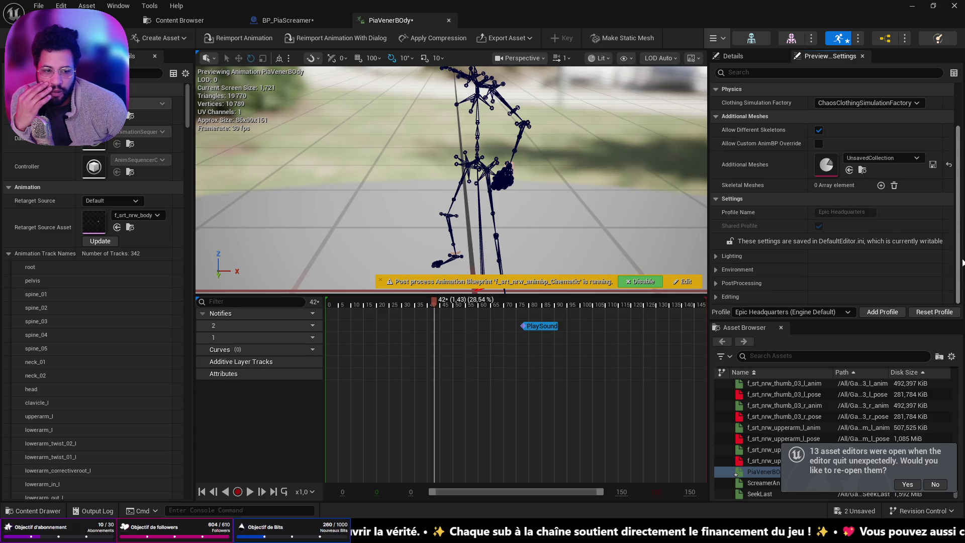
scroll(956, 267, "up", 3)
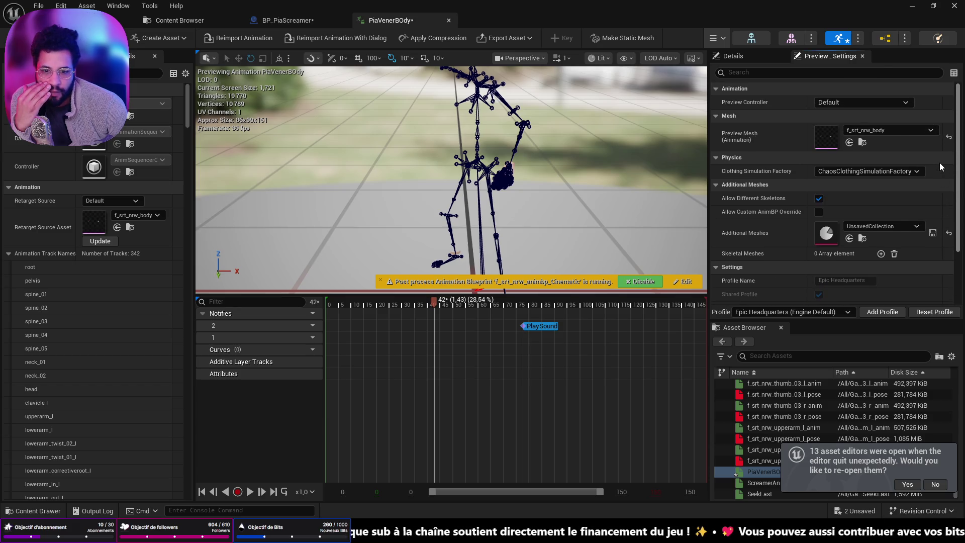
- Inspect the PlaySound notify's Details, leaving Sound as None, and reselect it after scrubbing to frame 87
left_click(731, 57)
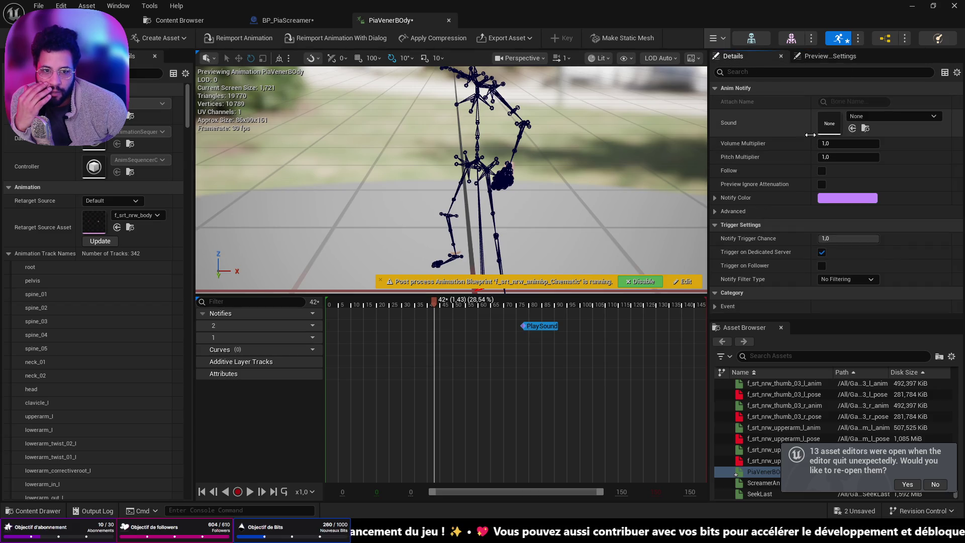
left_click(879, 117)
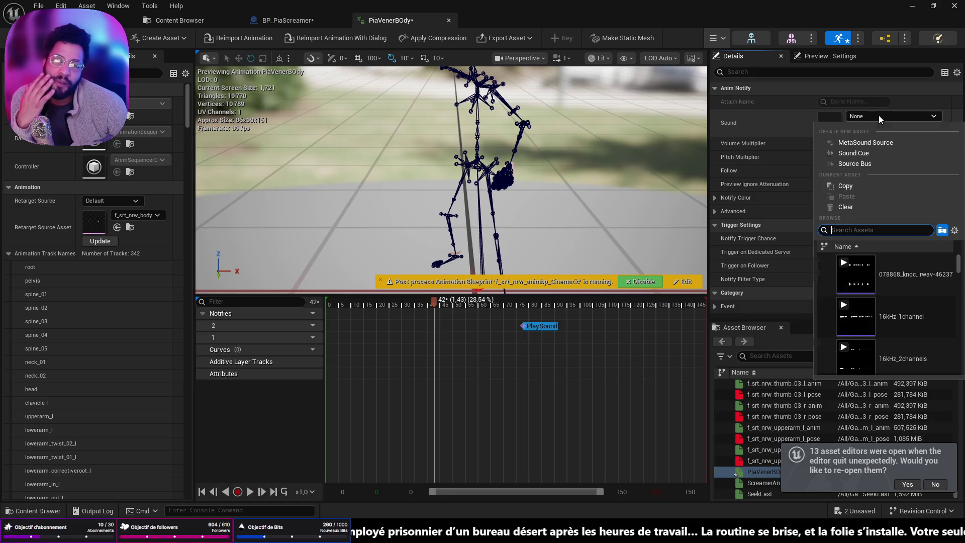
left_click(878, 116)
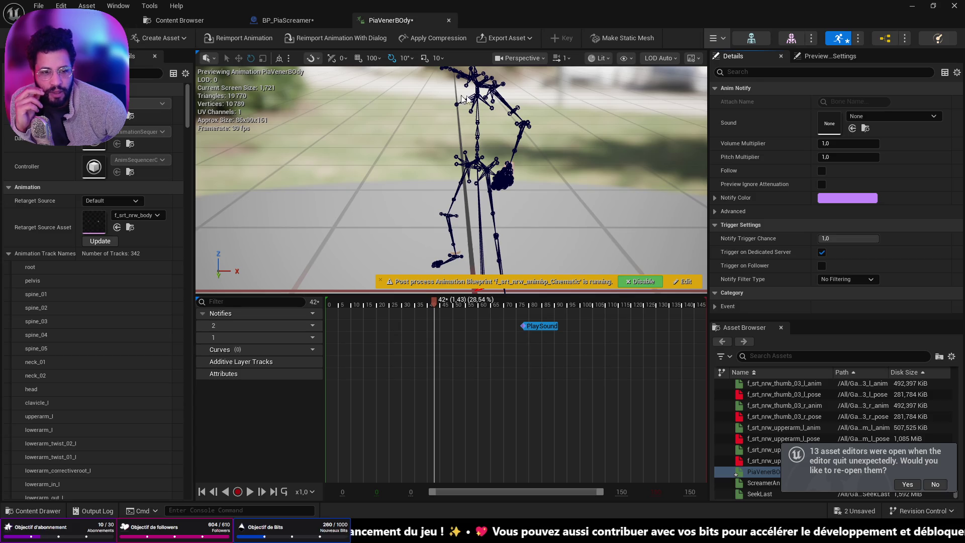
mouse_move(515, 325)
left_mouse_down()
mouse_move(547, 324)
mouse_move(431, 303)
mouse_move(300, 305)
left_mouse_up()
left_click(536, 327)
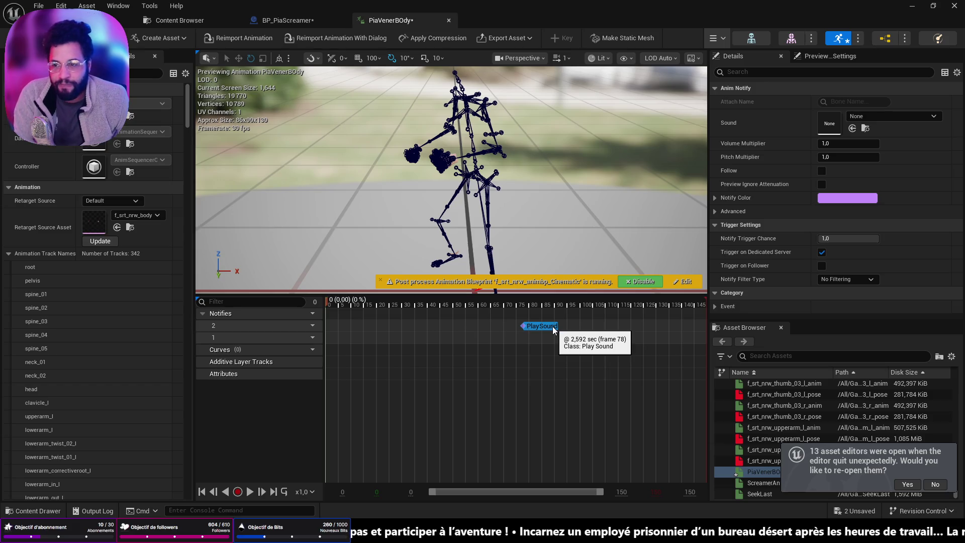
right_click(532, 328)
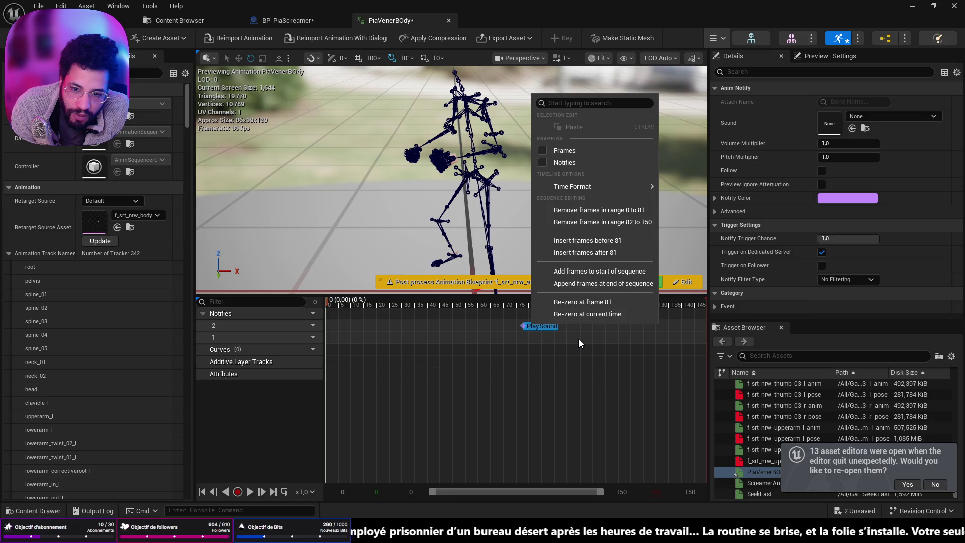
- Cut the PlaySound notify and remove the empty notify track 2
left_click(531, 328)
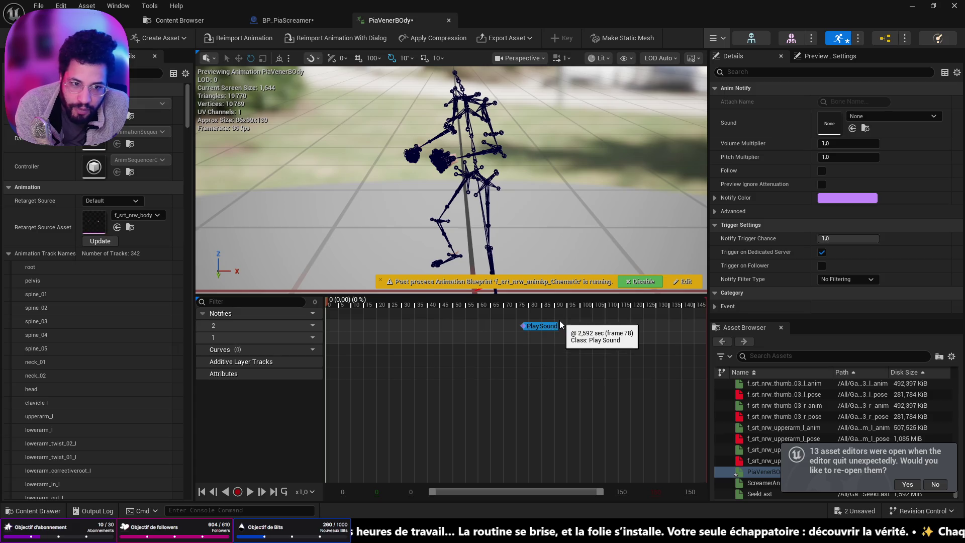
right_click(523, 326)
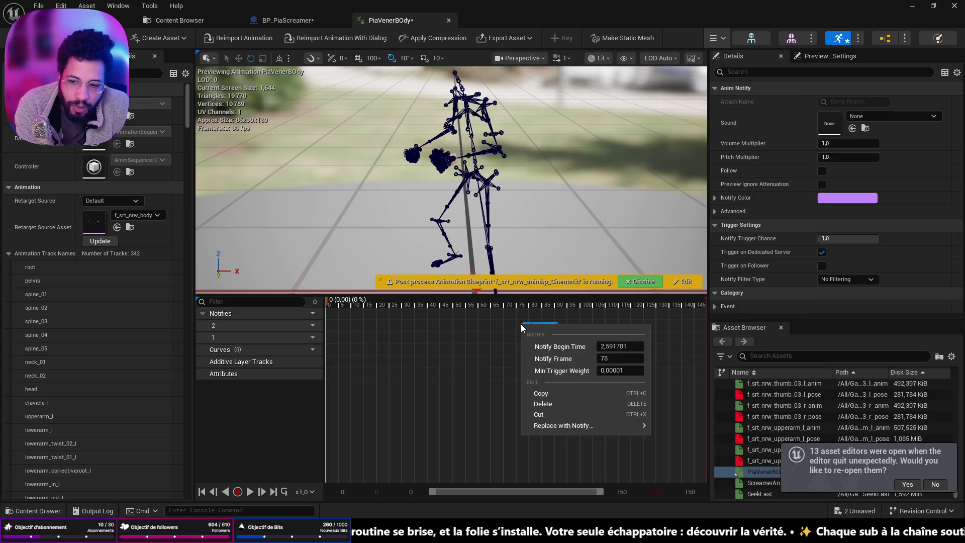
left_click(546, 414)
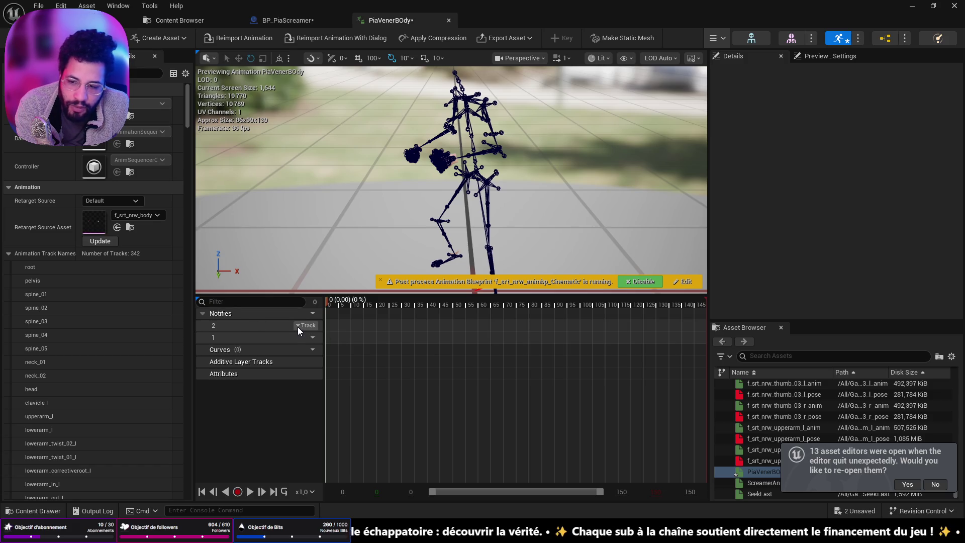
left_click(297, 326)
left_click(313, 363)
- Save all assets with Ctrl+Shift+S and return to the BP_PiaScreamer event graph
mouse_move(311, 325)
right_click(450, 326)
mouse_move(461, 350)
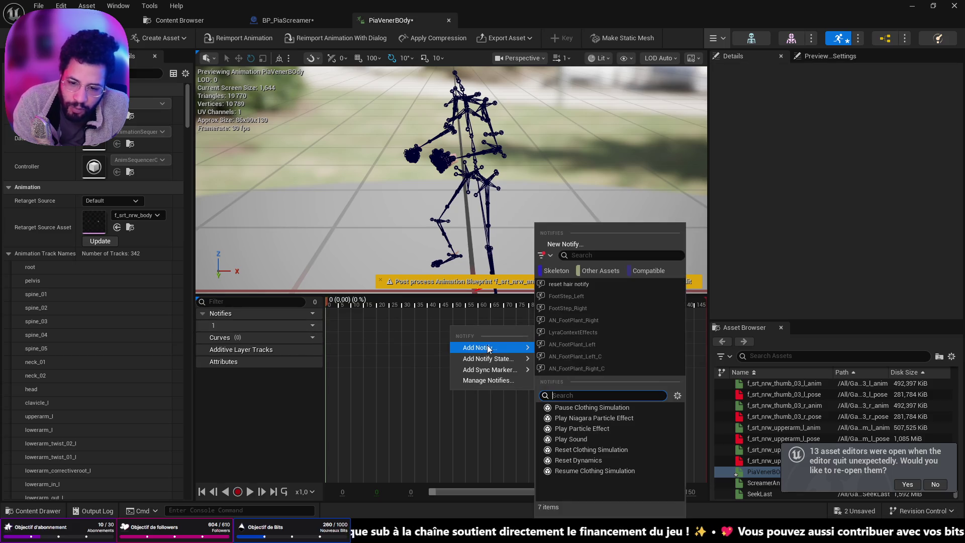
left_click(290, 391)
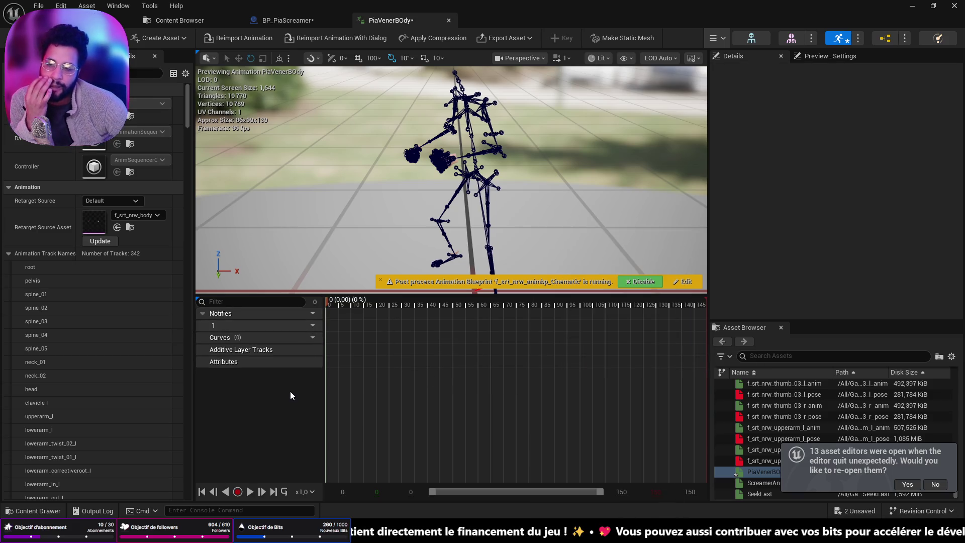
key("ctrl+shift+s")
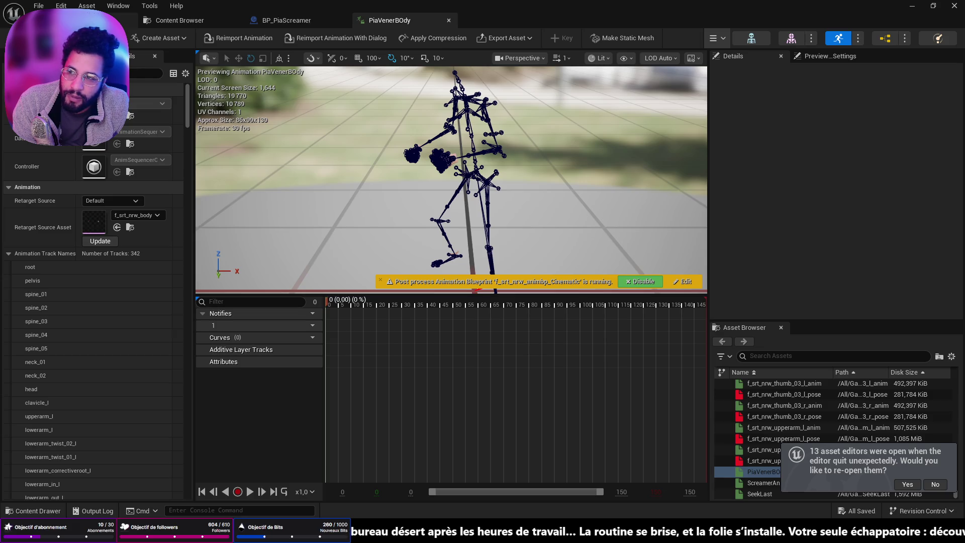
left_click(300, 19)
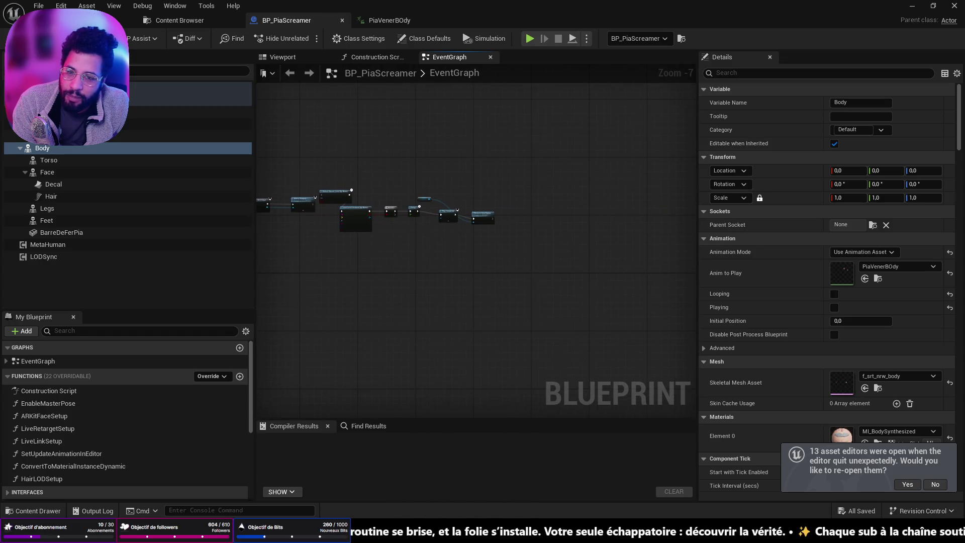
- Move the Unload Stream Level node and browse the recent levels list before returning to the graph
scroll(442, 248, "up", 3)
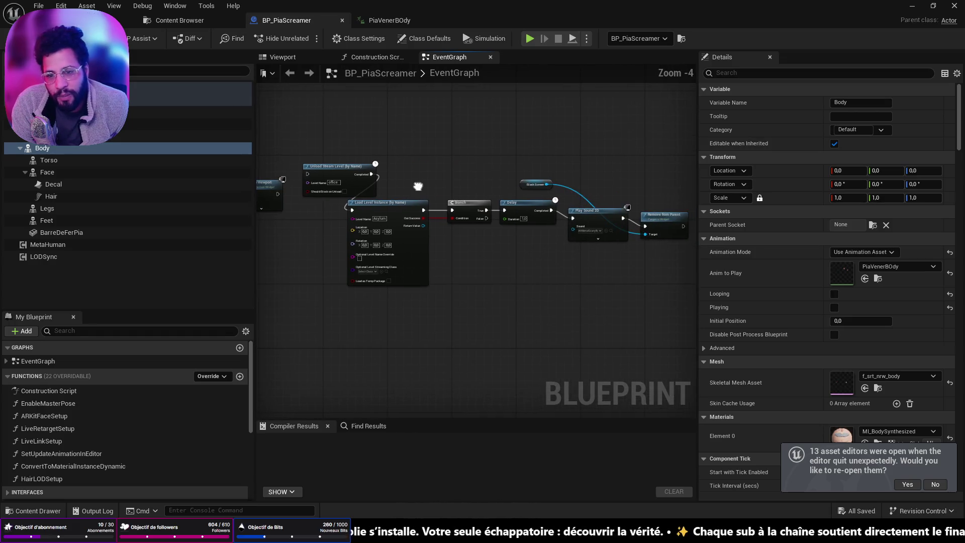
scroll(493, 186, "up", 4)
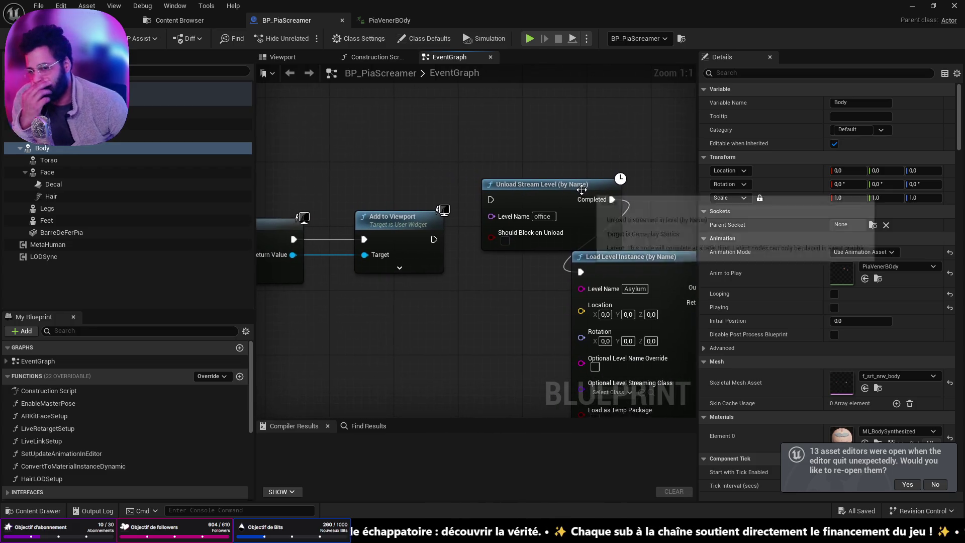
left_click_drag(559, 183, 537, 144)
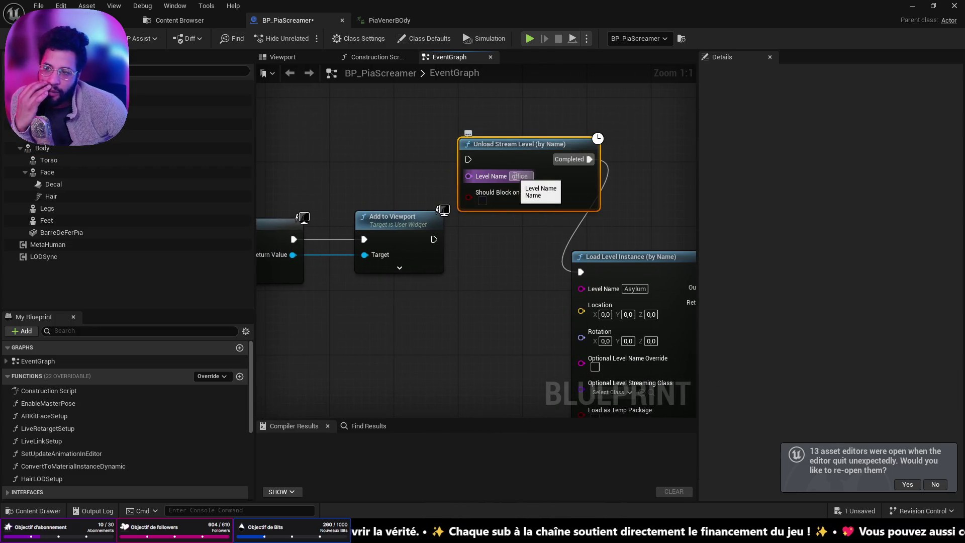
left_click(40, 6)
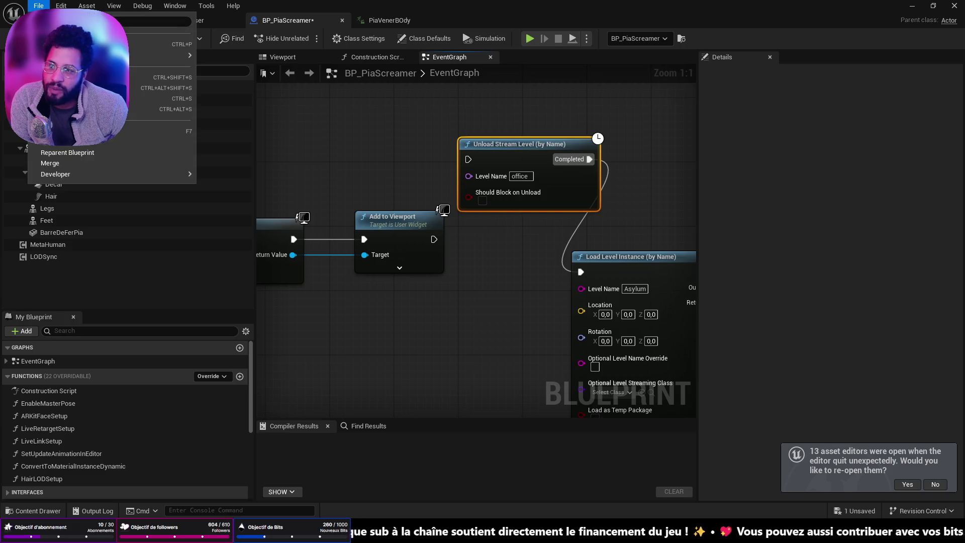
left_click(129, 20)
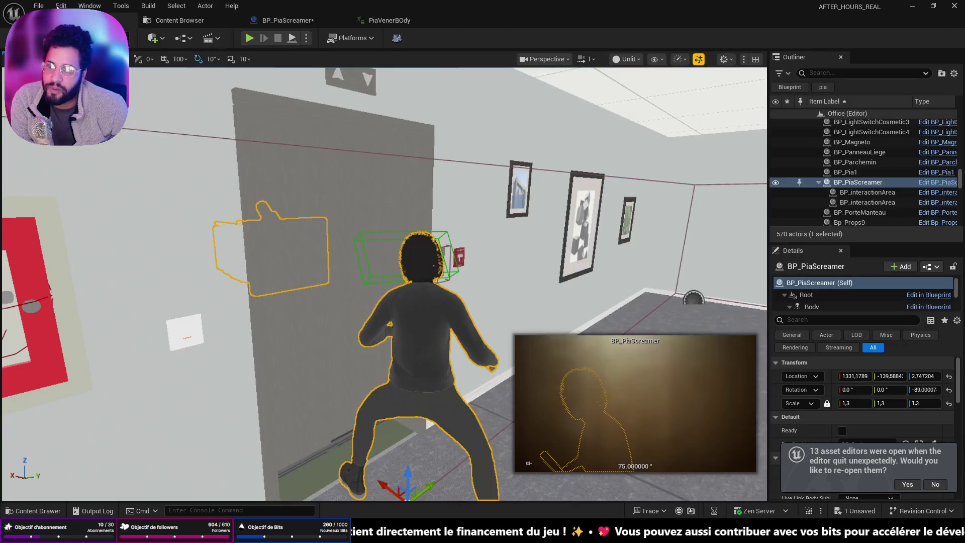
left_click(39, 5)
mouse_move(111, 66)
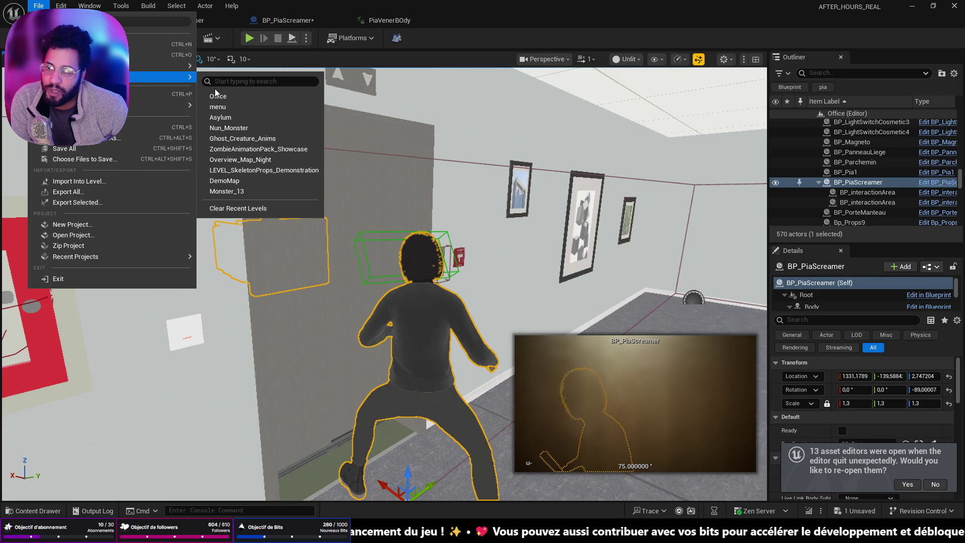
left_click(348, 23)
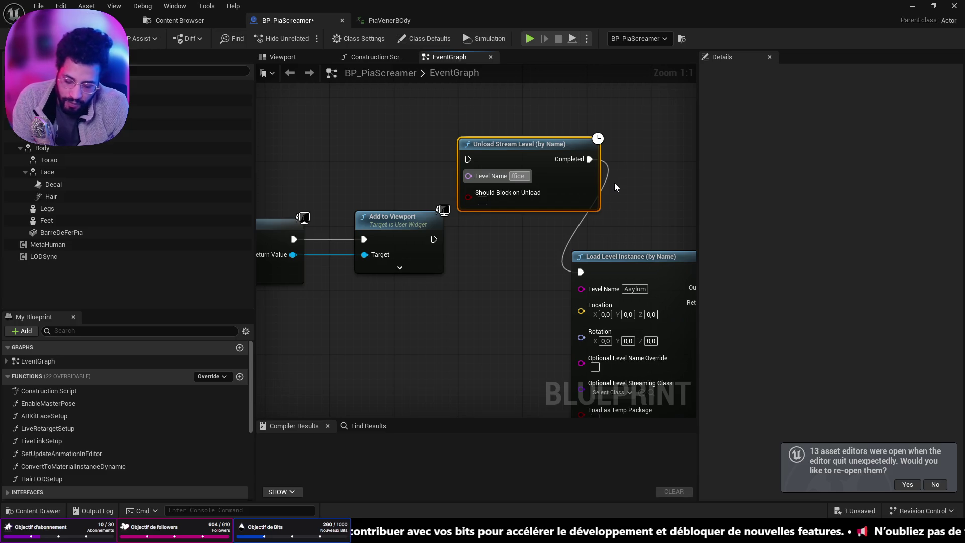
- Save, wire Add to Viewport into Unload Stream Level, and compile with F7
key("ctrl+s")
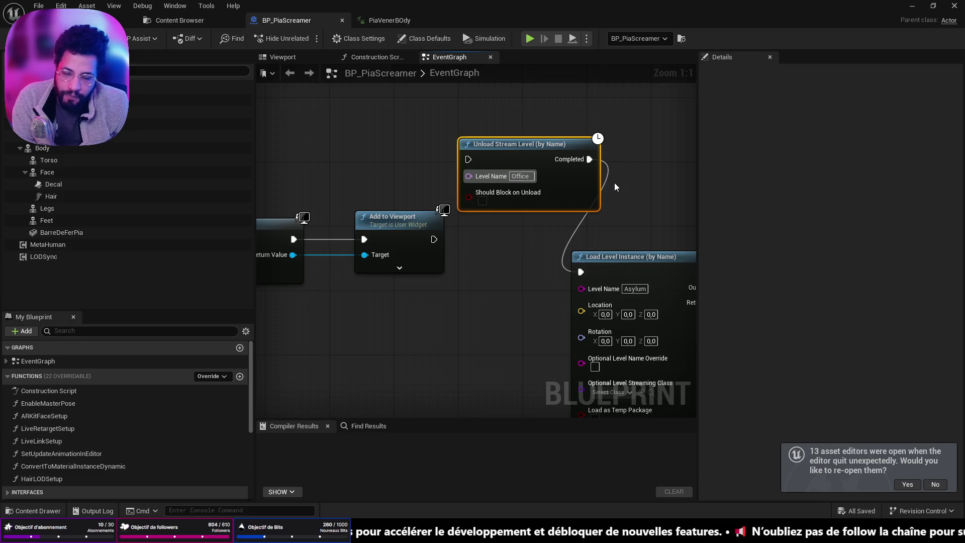
left_click_drag(503, 144, 529, 185)
left_click_drag(433, 239, 496, 197)
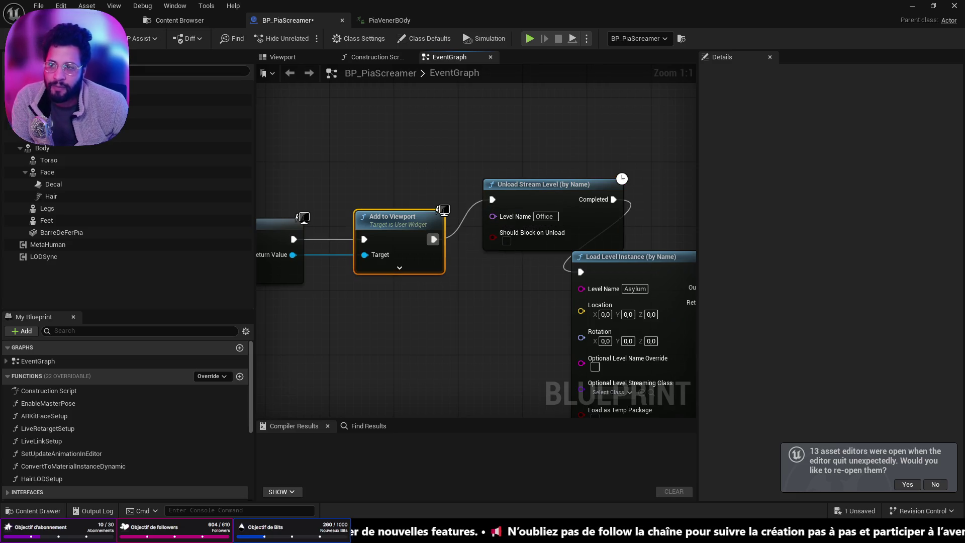
key("F7")
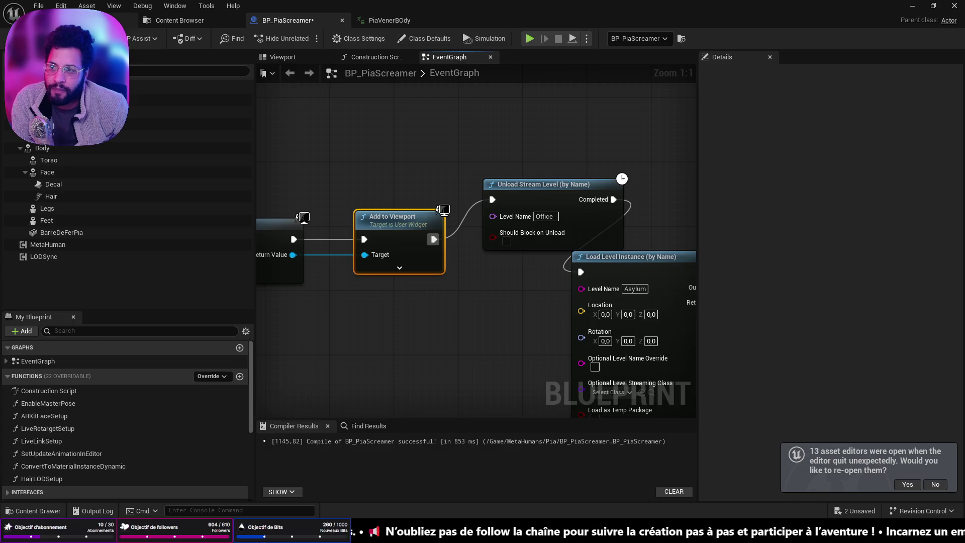
left_click(128, 20)
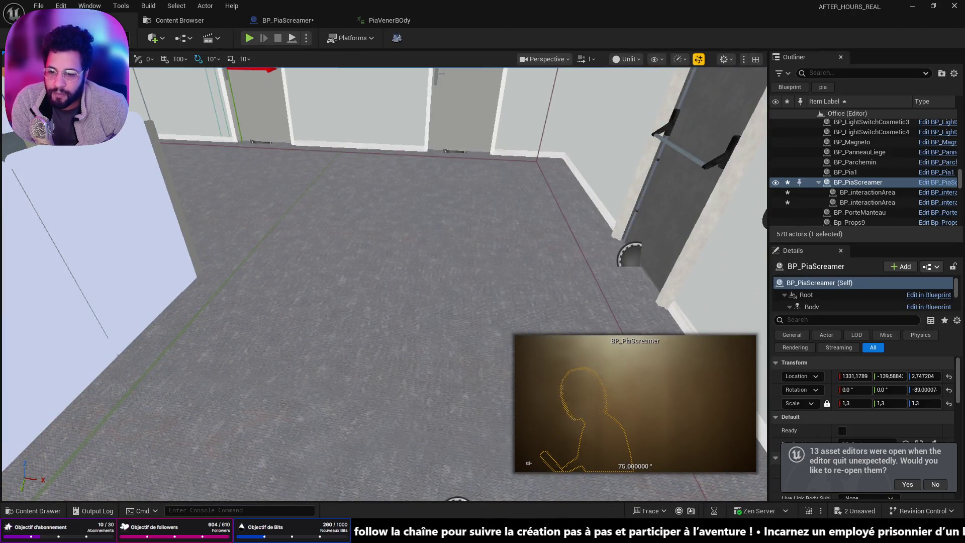
- Reopen the menu level from recent levels, saving BP_PiaScreamer, and fly toward the characters and elevator
right_click(300, 407)
left_click(39, 5)
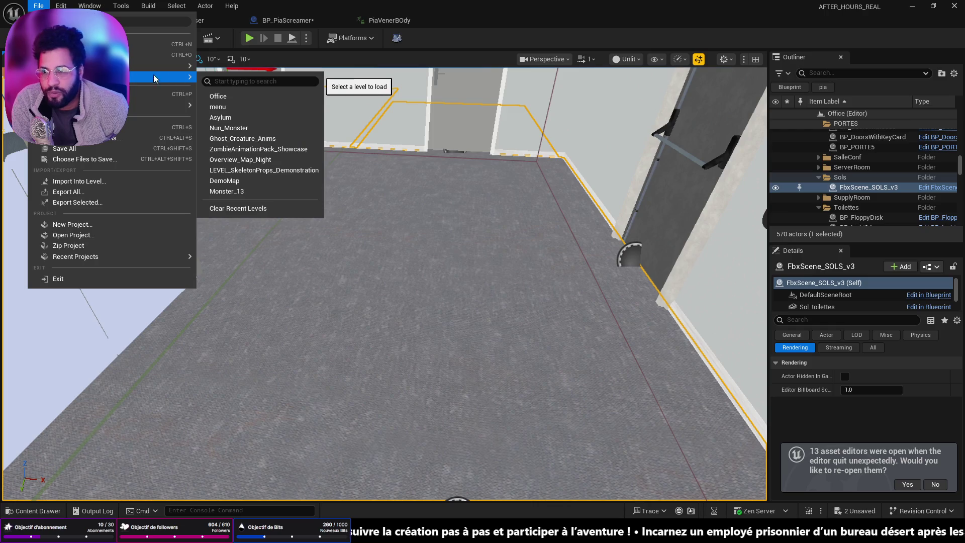
left_click(61, 133)
left_click(510, 377)
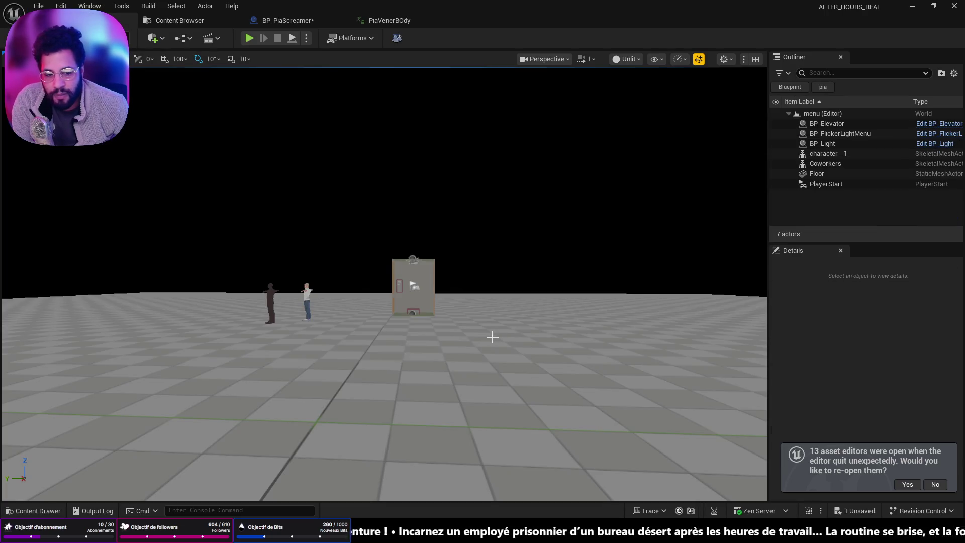
mouse_move(503, 374)
left_mouse_down()
mouse_move(543, 362)
mouse_move(484, 375)
left_mouse_up()
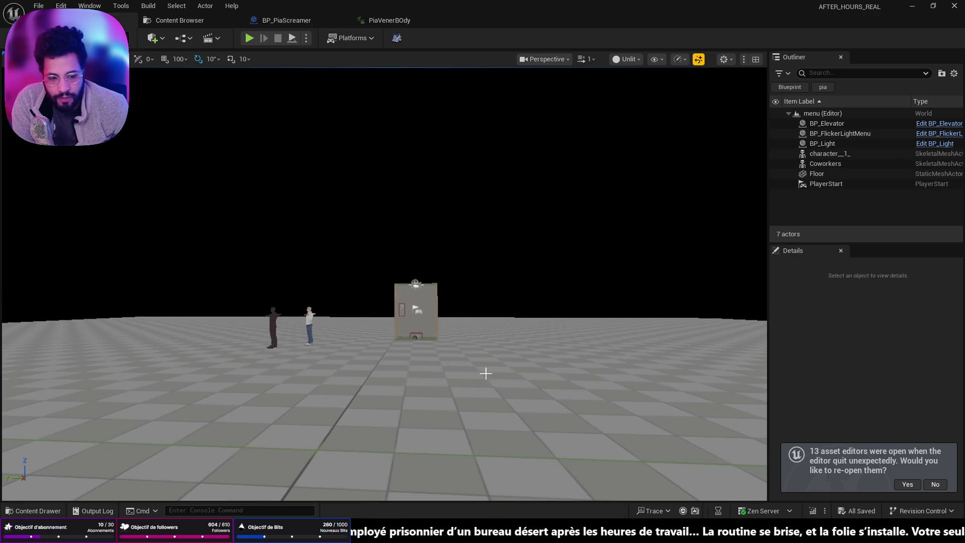
- Play in editor, choose Load Game from the main menu to enter the Office, then stop with Esc
left_click(245, 38)
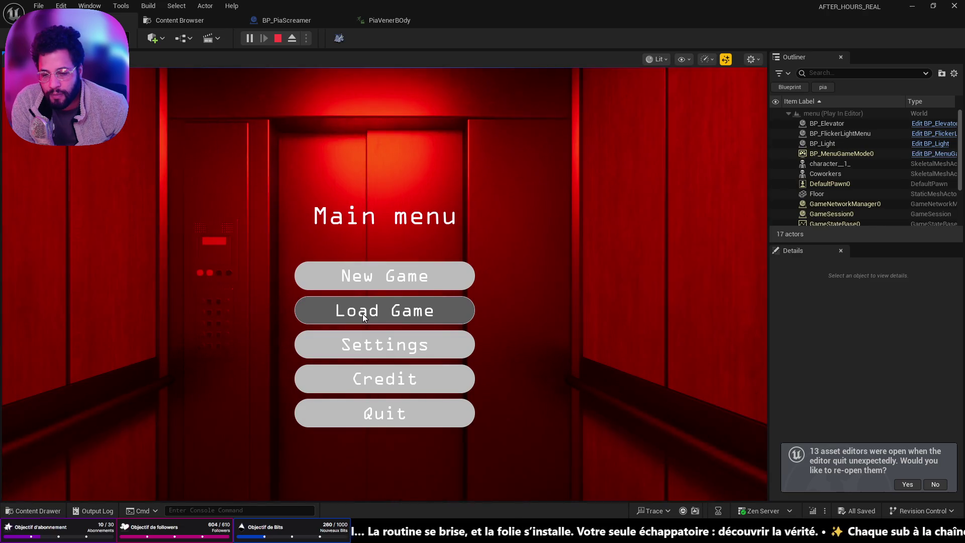
left_click(363, 313)
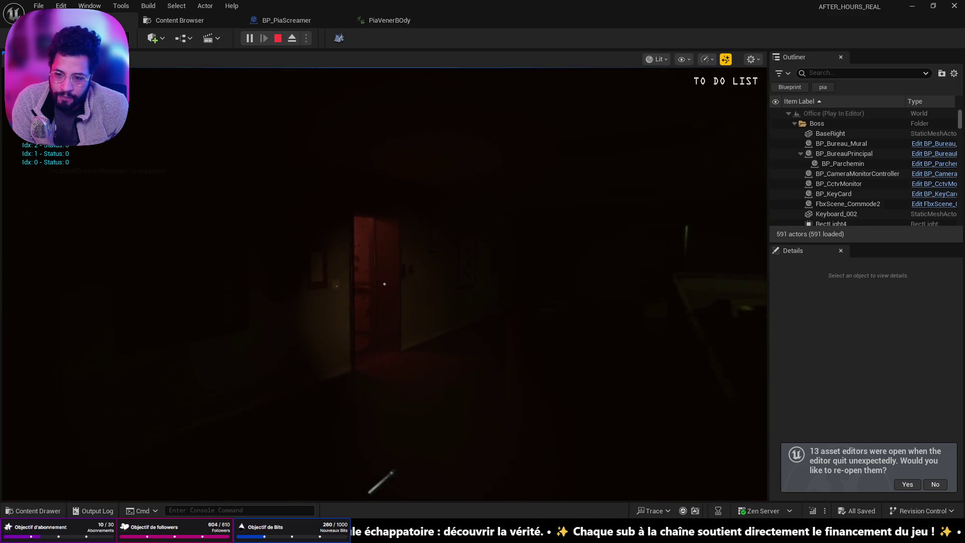
key("Escape")
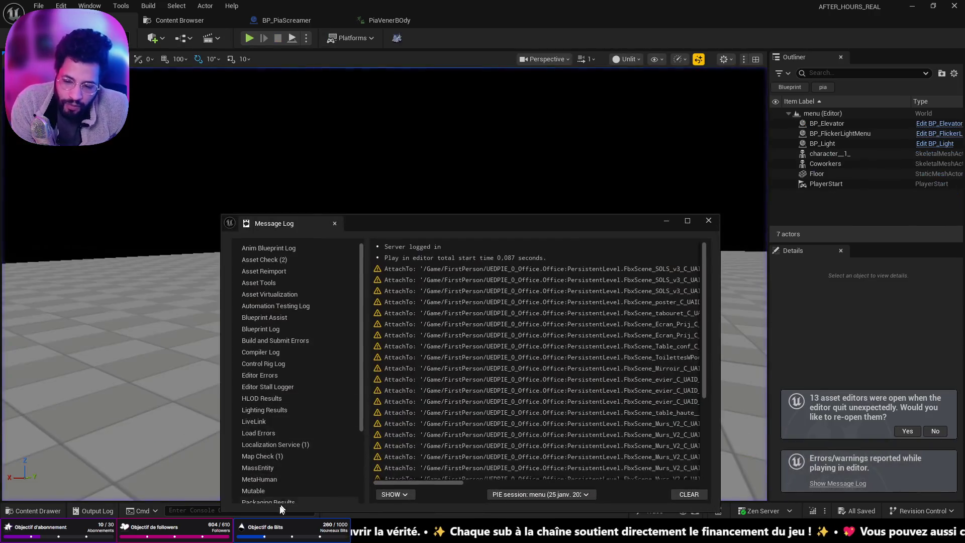
- Delete Progression - Copie.sav and paste a fresh copy of Progression.sav in SaveGames
key("alt+Tab")
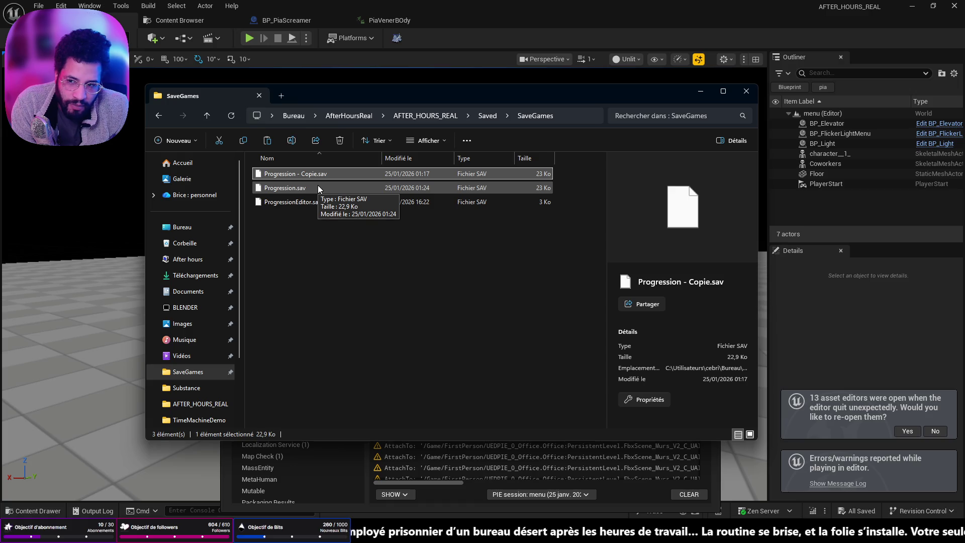
left_click(327, 271)
left_click(349, 174)
key("Delete")
left_click(338, 176)
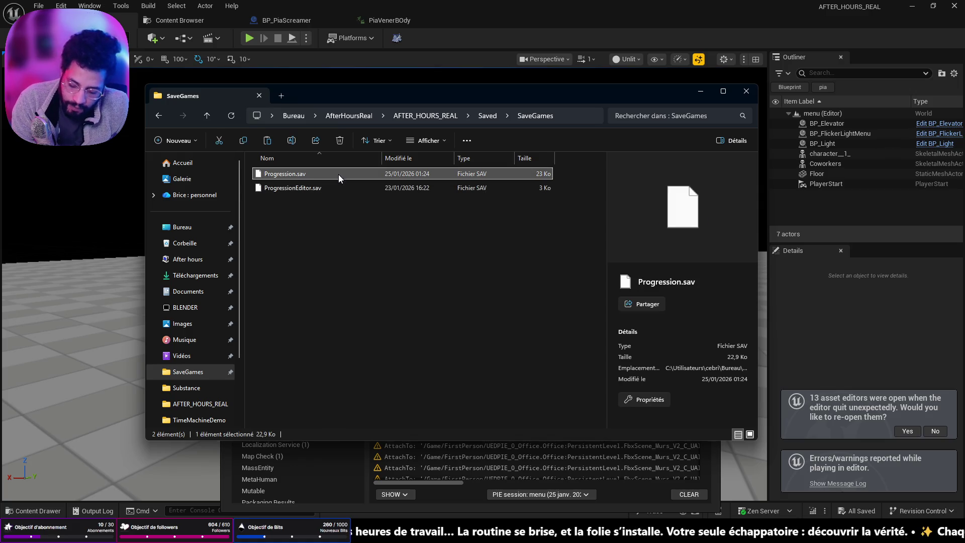
key("ctrl+v")
left_click(701, 91)
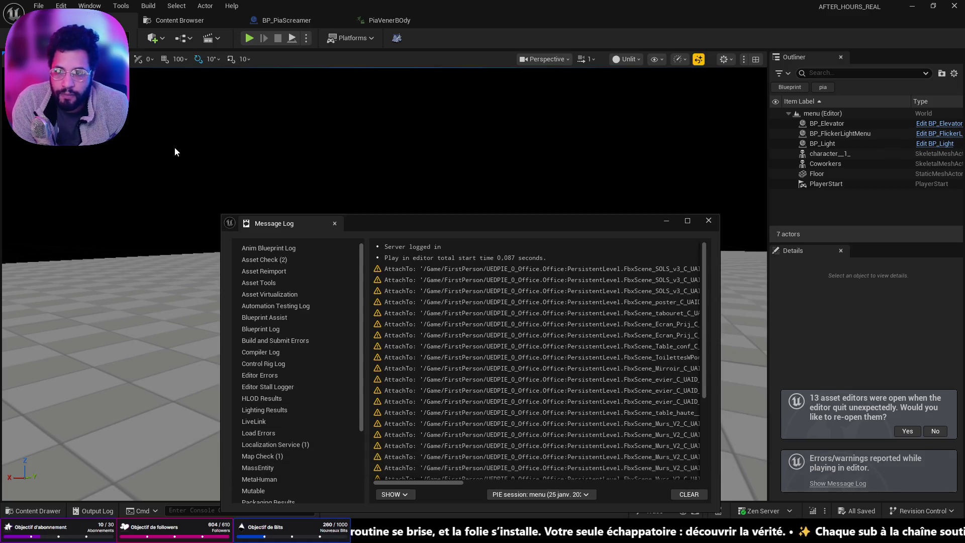
- Play-test again until THANKS FOR PLAYING appears, then stop and close the Message Log
left_click(254, 40)
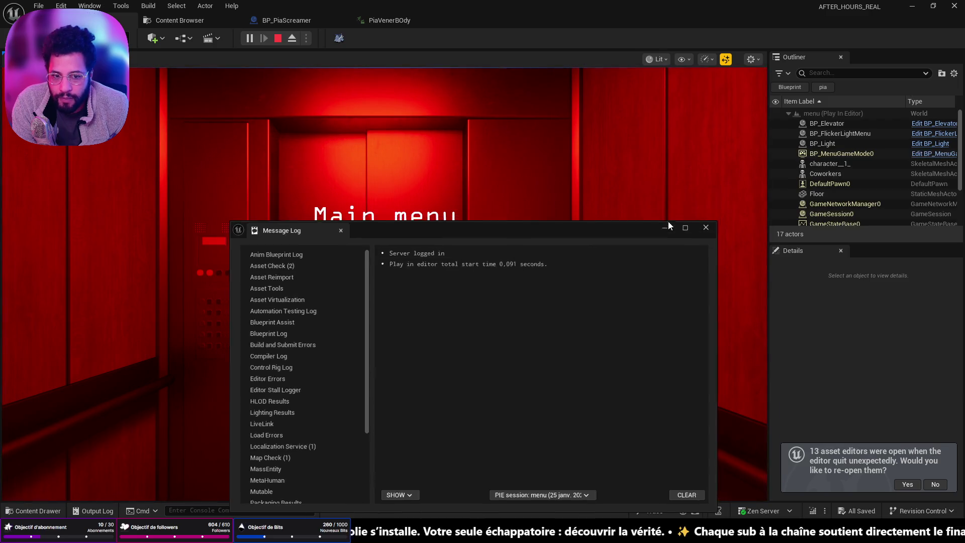
left_click(667, 221)
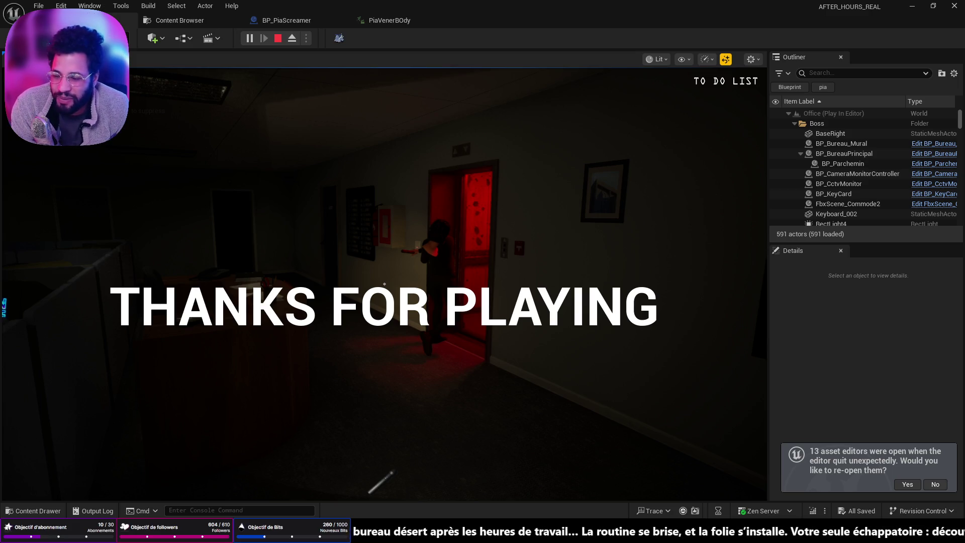
key("Escape")
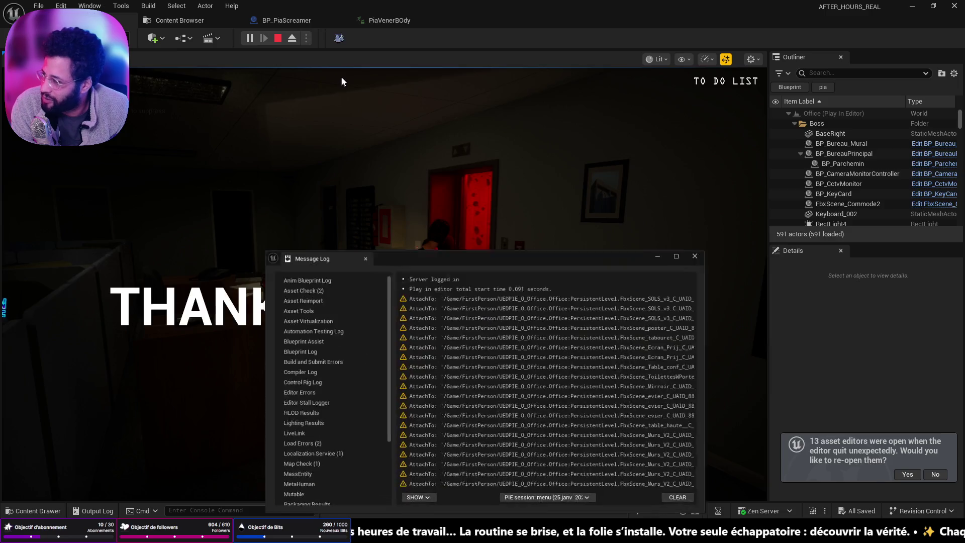
left_click(665, 222)
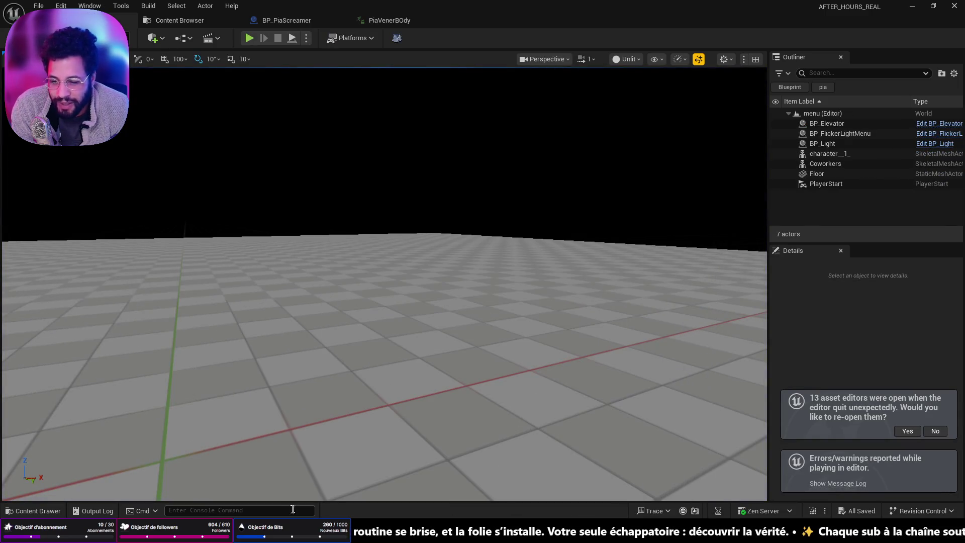
key("alt+Tab")
left_click(307, 189)
key("Delete")
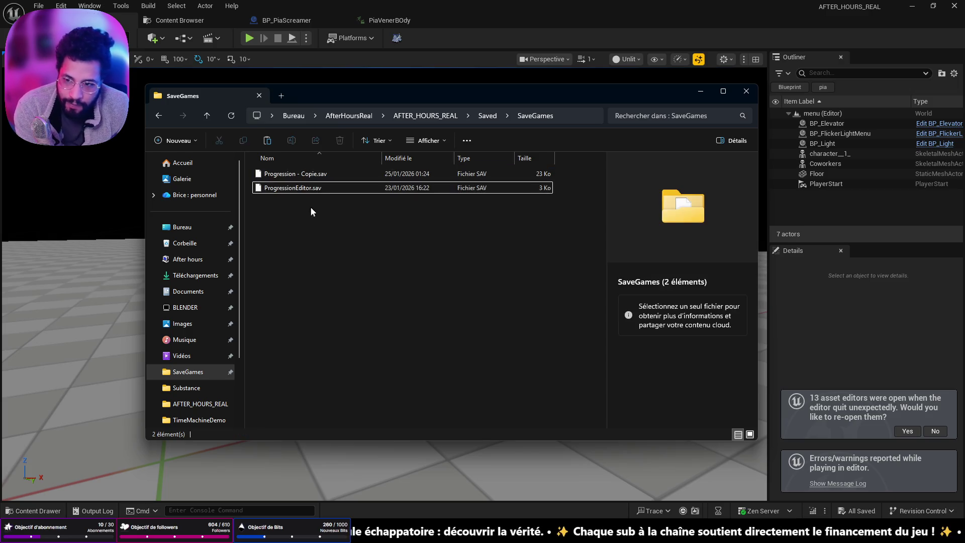
left_click(318, 176)
left_click(301, 176)
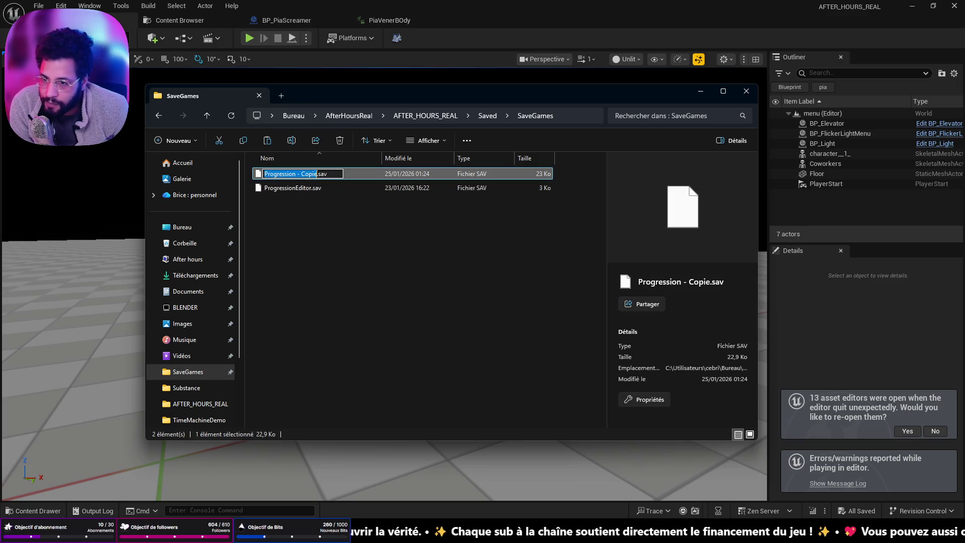
key("BackSpace")
key("BackSpace")
key("BackSpace")
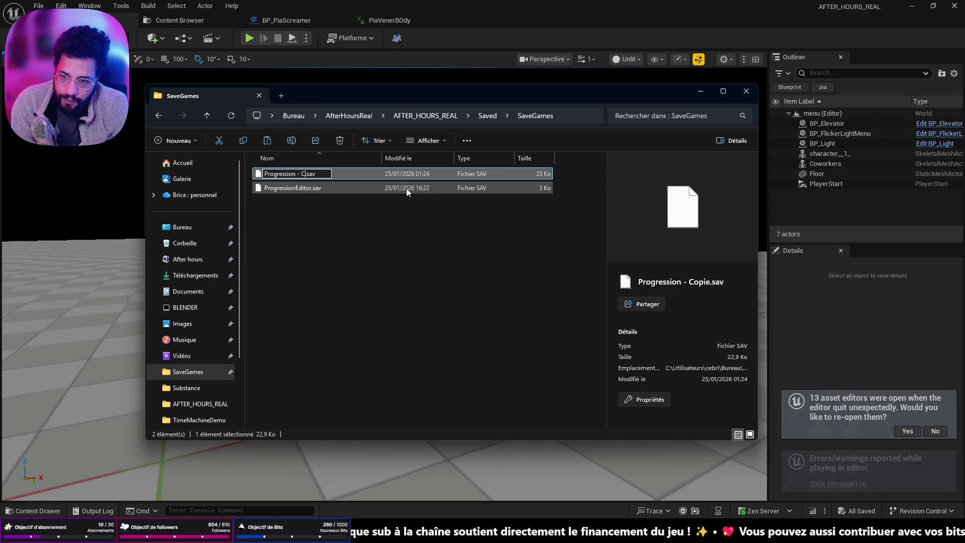
key("Return")
key("ctrl+z")
key("ctrl+z")
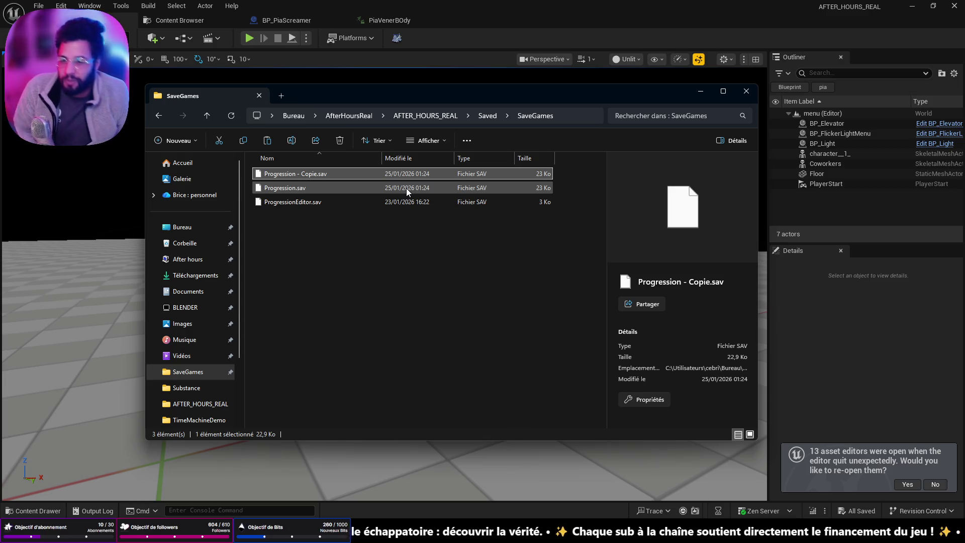
left_click(435, 259)
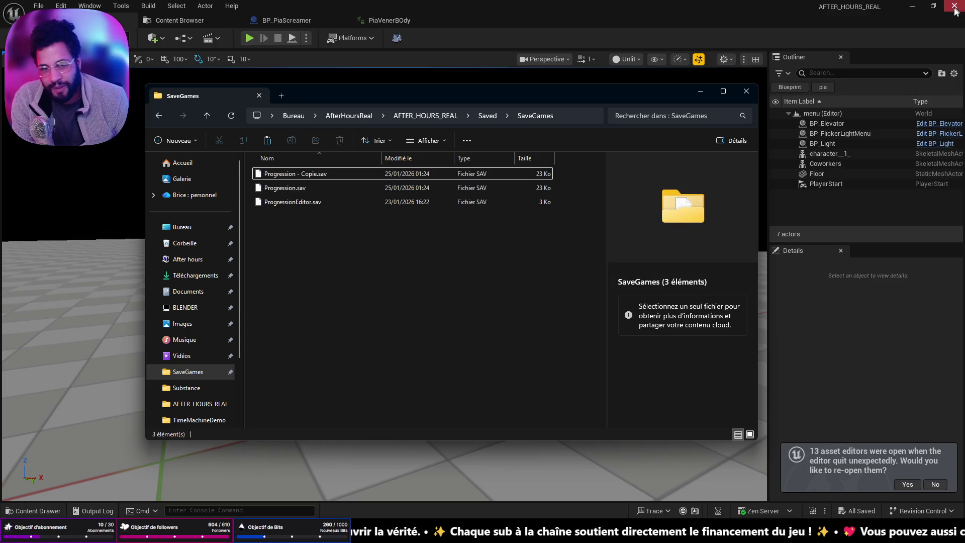
left_click(745, 91)
- Look over the level, then bring up BP_PiaScreamer's graph at the level-loading nodes
mouse_move(347, 306)
left_mouse_down()
mouse_move(332, 287)
mouse_move(347, 306)
left_mouse_up()
mouse_move(229, 135)
left_mouse_down()
mouse_move(229, 166)
mouse_move(248, 166)
left_mouse_up()
left_click(39, 5)
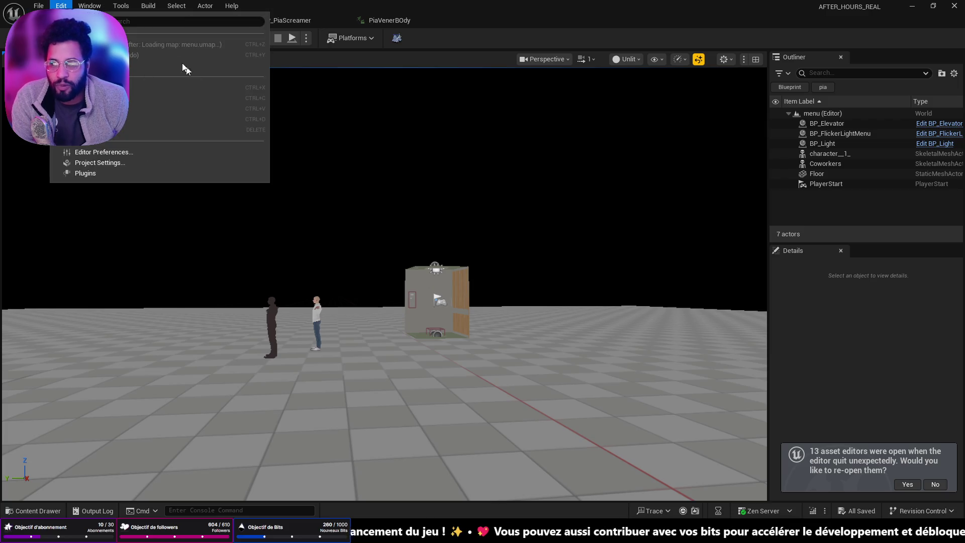
left_click(296, 22)
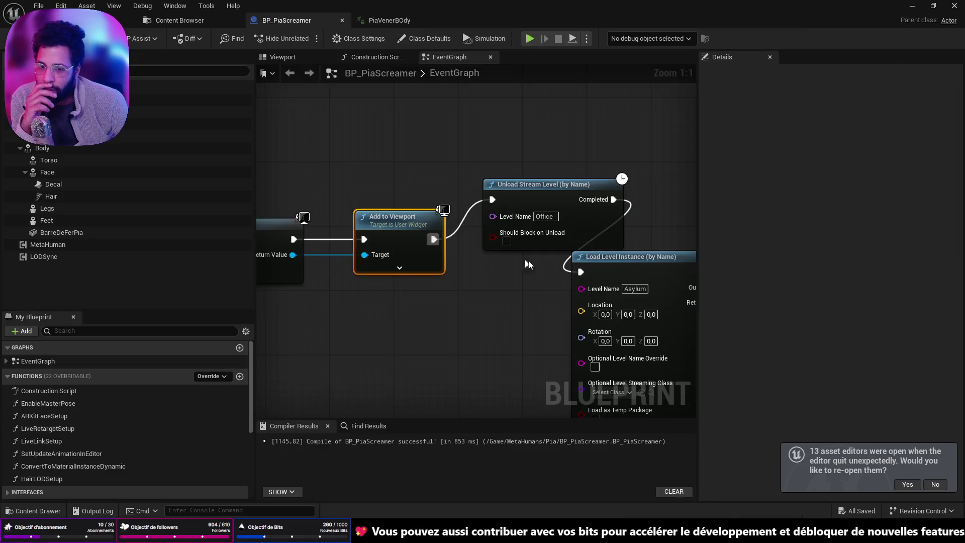
left_click_drag(564, 284, 581, 313)
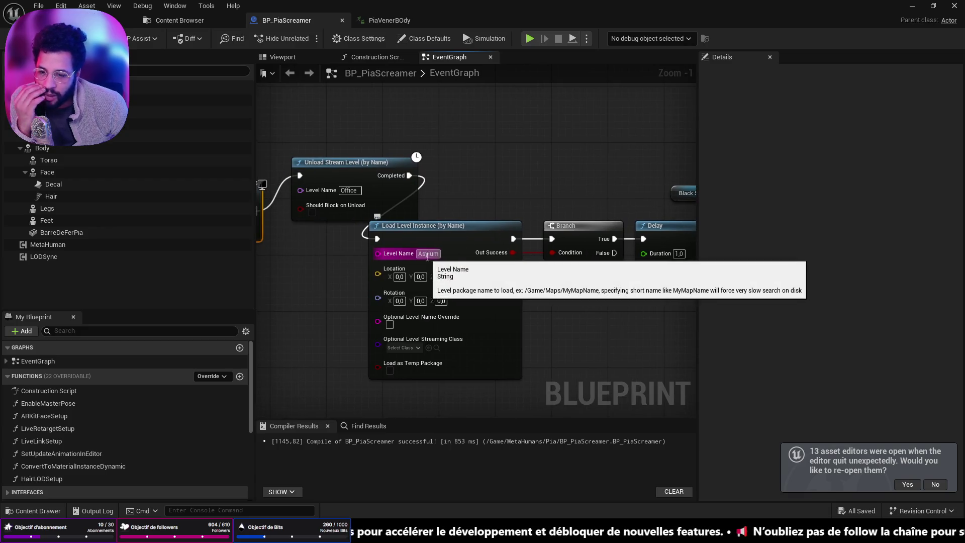
- Check the File menu's recent levels list, then return to the BP_PiaScreamer graph
left_click(38, 5)
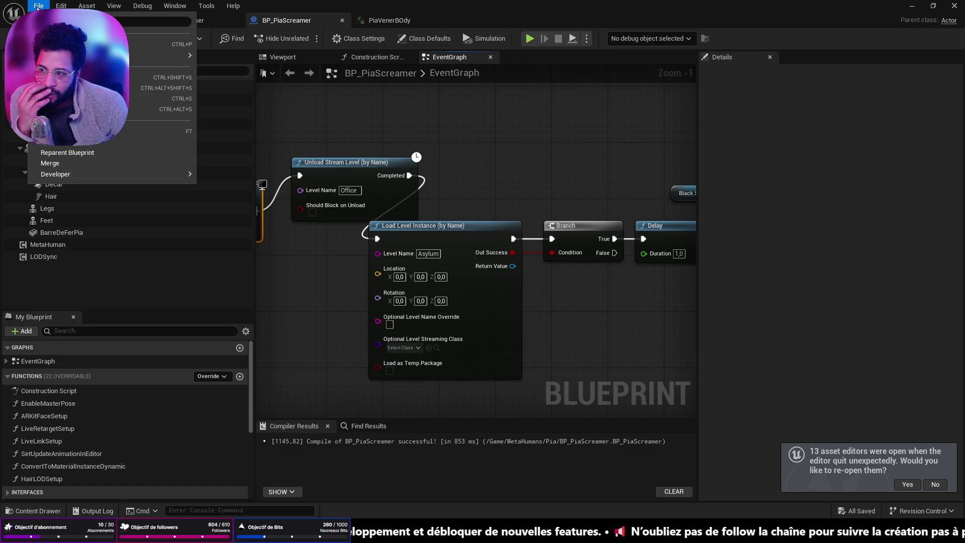
mouse_move(166, 56)
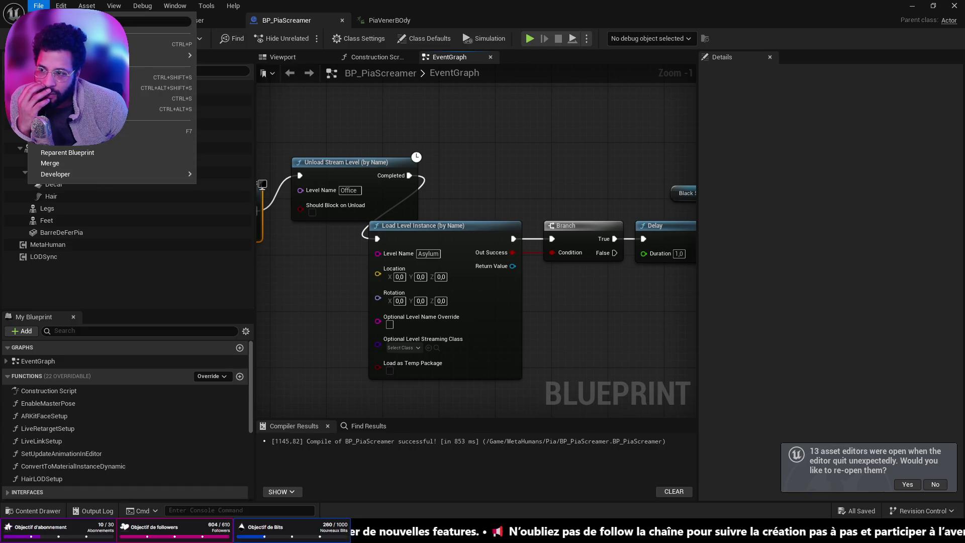
key("Escape")
left_click(70, 20)
left_click(39, 5)
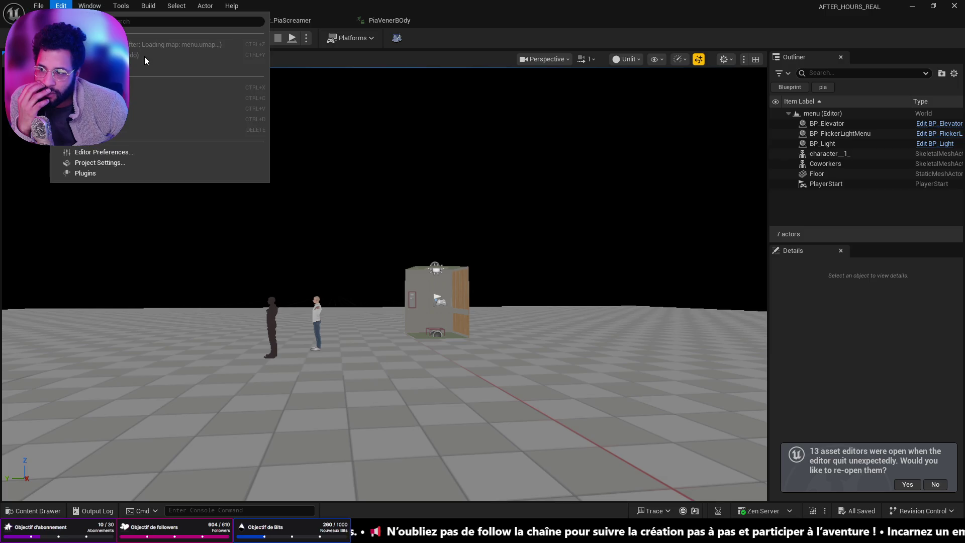
mouse_move(115, 66)
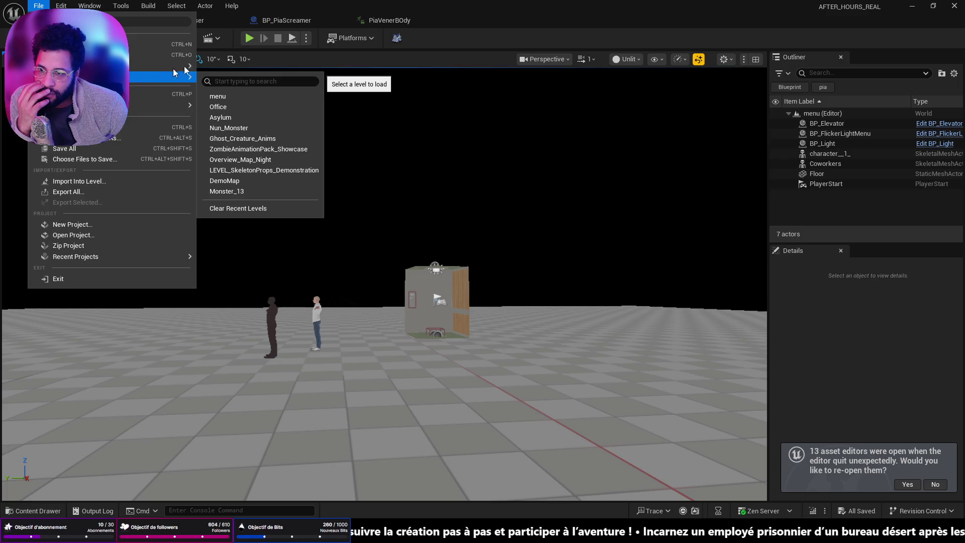
left_click(280, 21)
left_click(280, 21)
- Follow the node chain past Branch and reposition the Unload Stream Level node
mouse_move(543, 278)
left_mouse_down()
mouse_move(432, 275)
mouse_move(597, 281)
left_mouse_up()
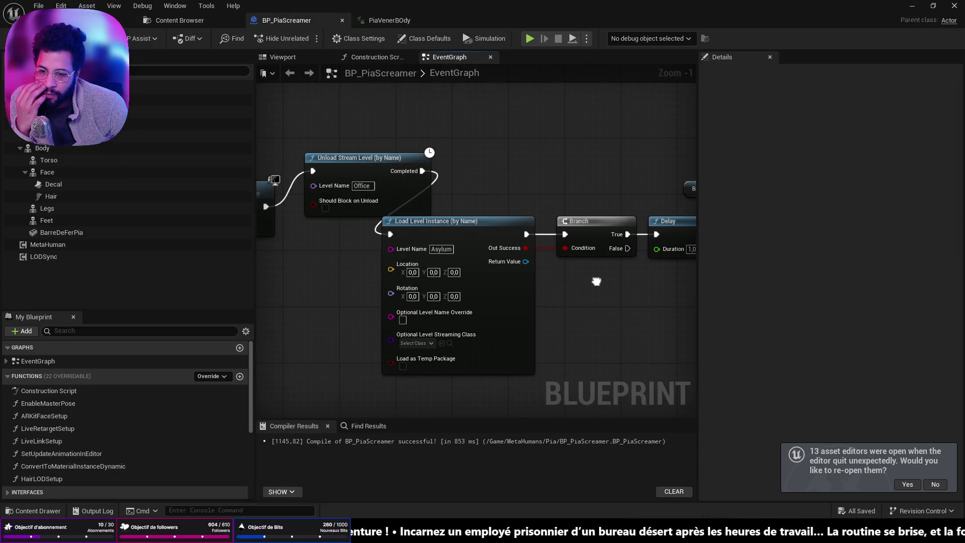
mouse_move(597, 281)
left_mouse_down()
mouse_move(323, 281)
mouse_move(633, 281)
mouse_move(775, 307)
left_mouse_up()
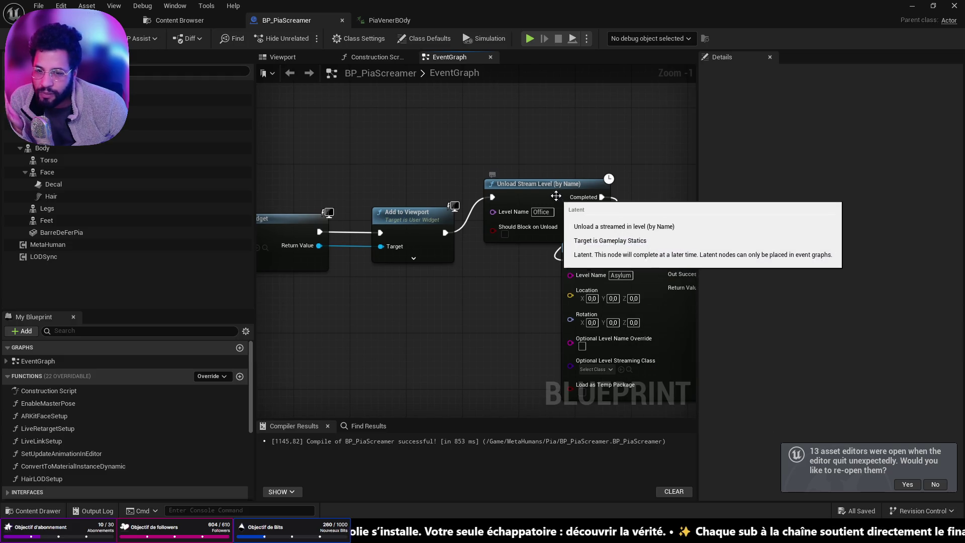
left_click_drag(556, 198, 535, 157)
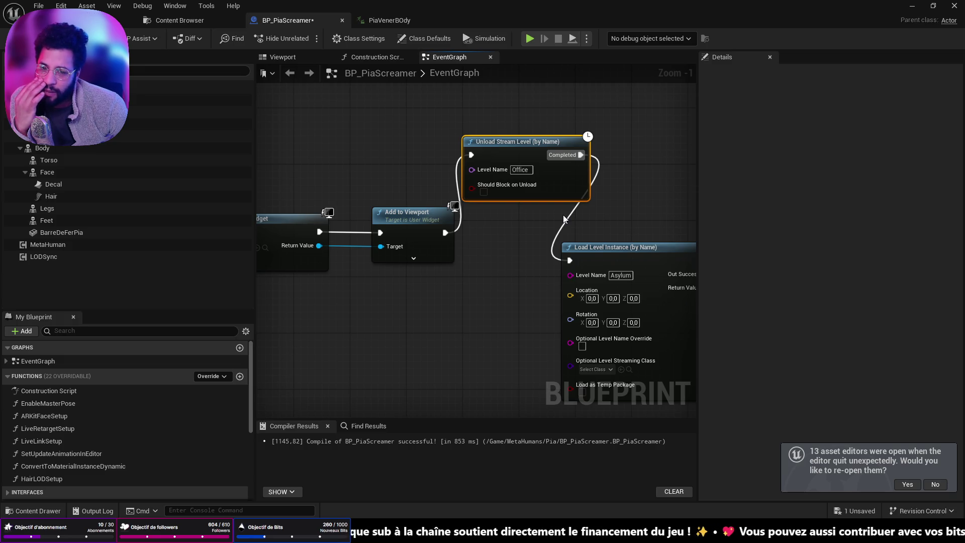
left_click_drag(564, 219, 502, 229)
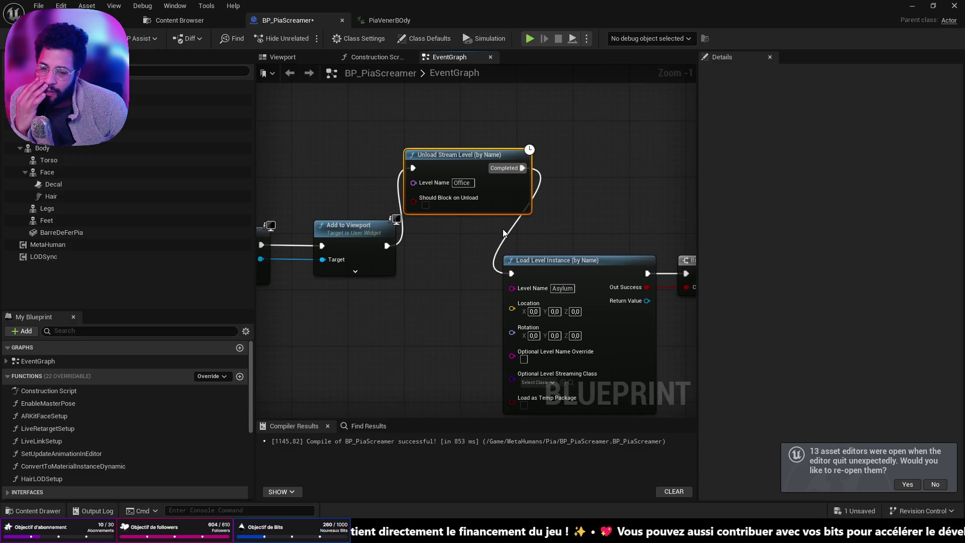
left_click(466, 239)
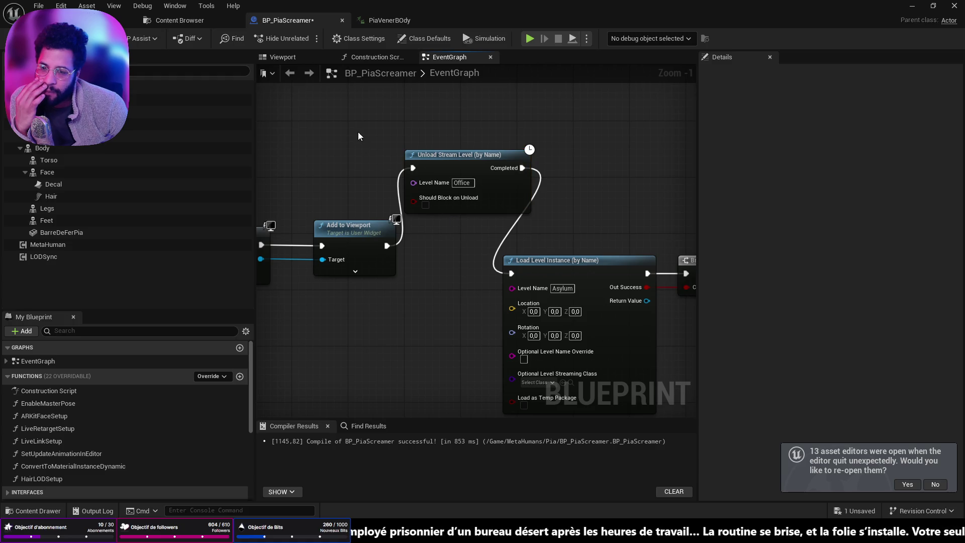
left_click_drag(359, 136, 364, 184)
left_click(452, 201)
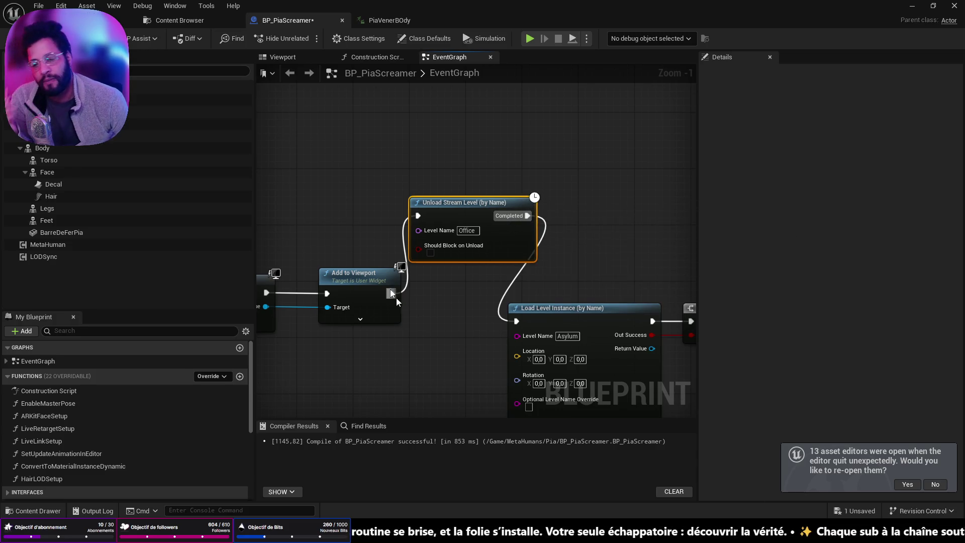
right_click(399, 206)
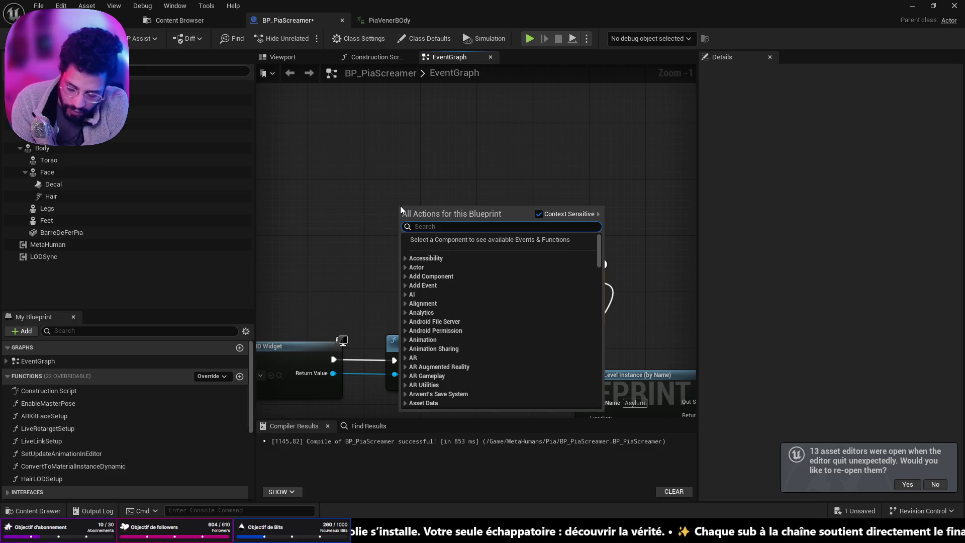
- Search actions for 'unload level' without adding anything, then frame the Unload/Load Level Instance chain
type("unl")
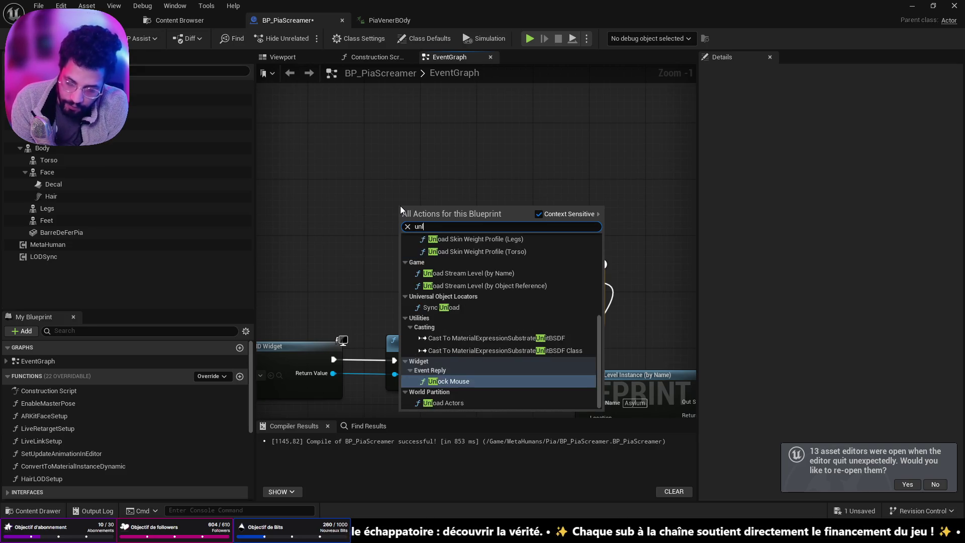
type("oad level")
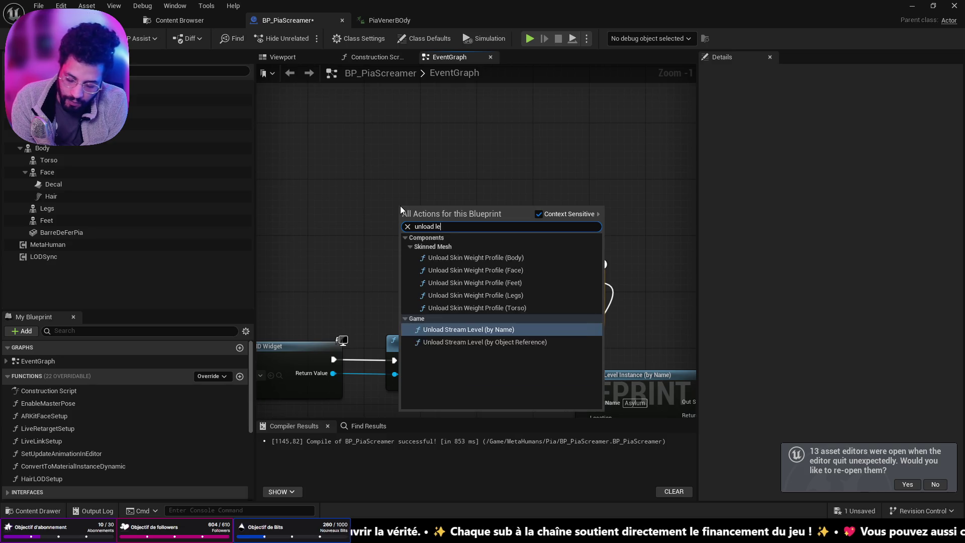
left_click(485, 185)
left_click_drag(561, 213, 420, 112)
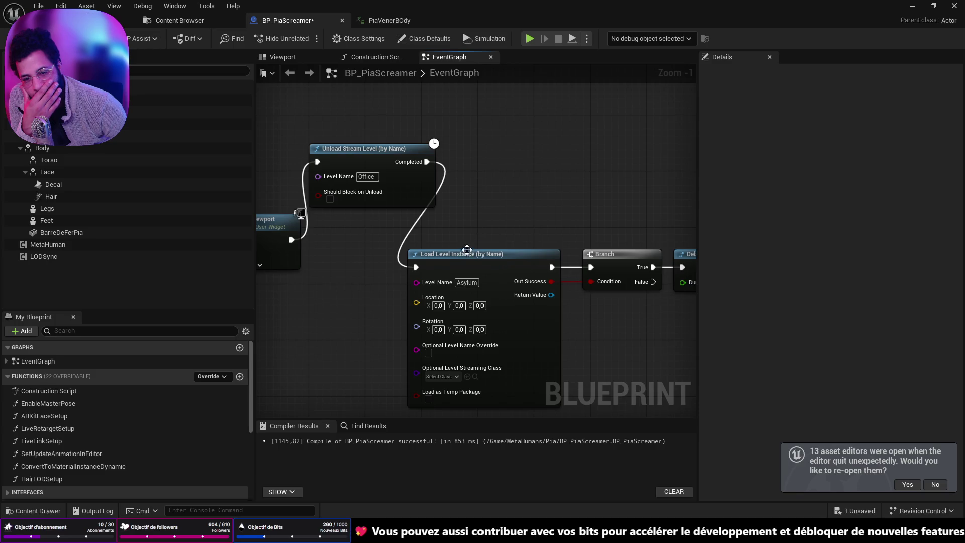
left_click(467, 251)
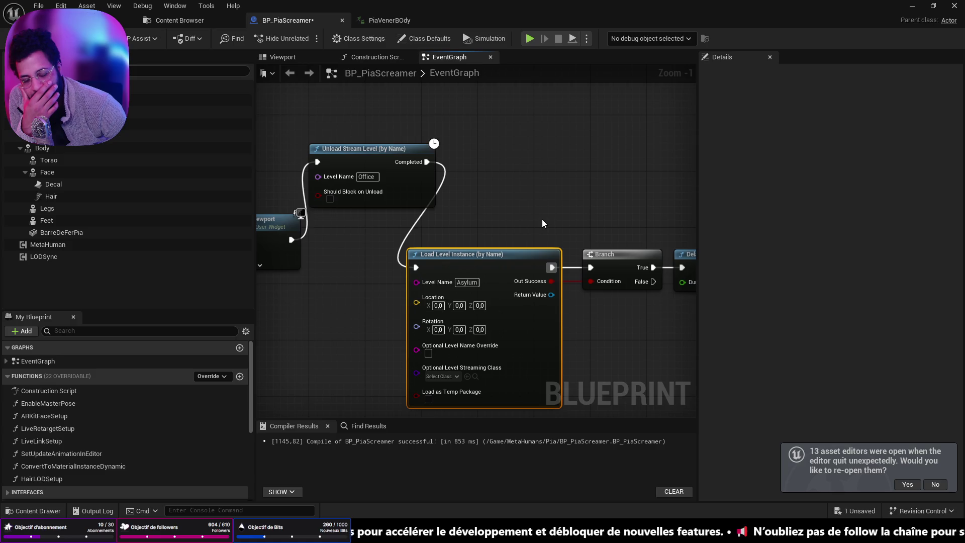
left_click_drag(512, 221, 527, 243)
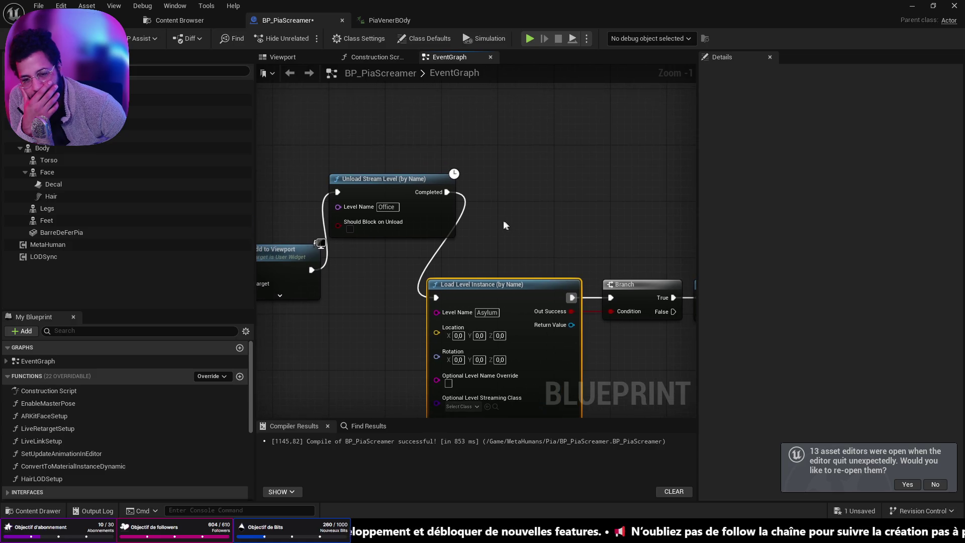
- Delete Unload Stream Level, wire Add to Viewport into Load Level Instance, and save
left_click(442, 192)
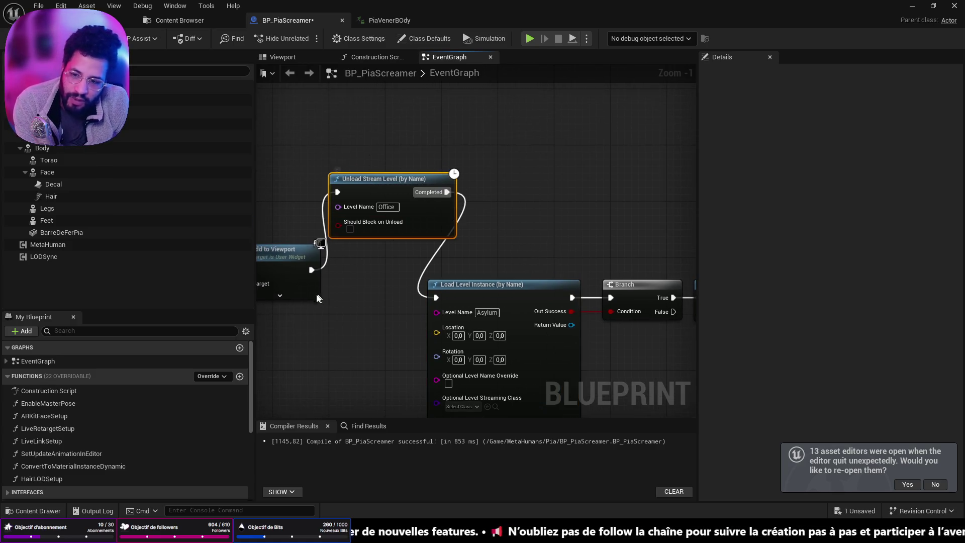
key("Delete")
mouse_move(311, 270)
left_mouse_down()
mouse_move(422, 314)
mouse_move(436, 298)
left_mouse_up()
key("ctrl+s")
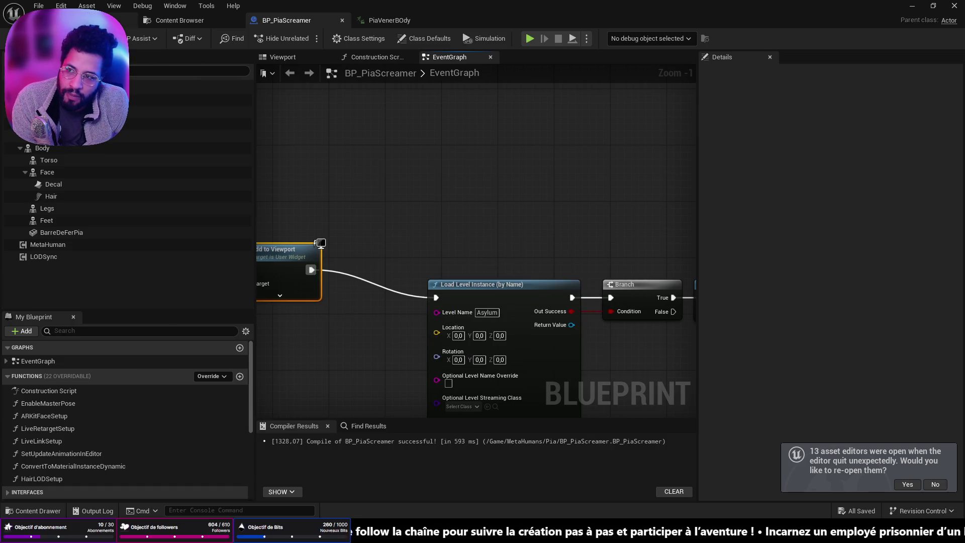
key("alt+p")
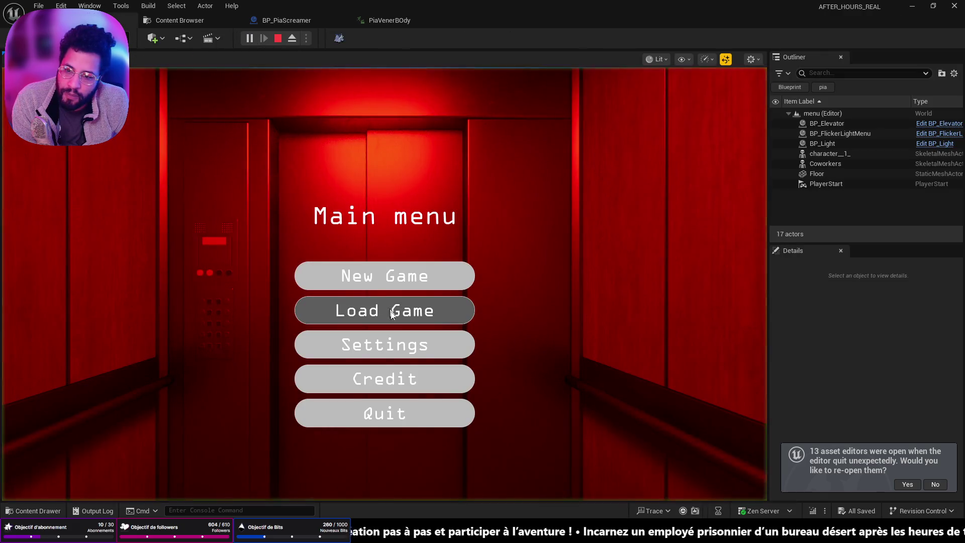
- Load the saved game from the main menu, check the Office loads, then stop the test
left_click(398, 314)
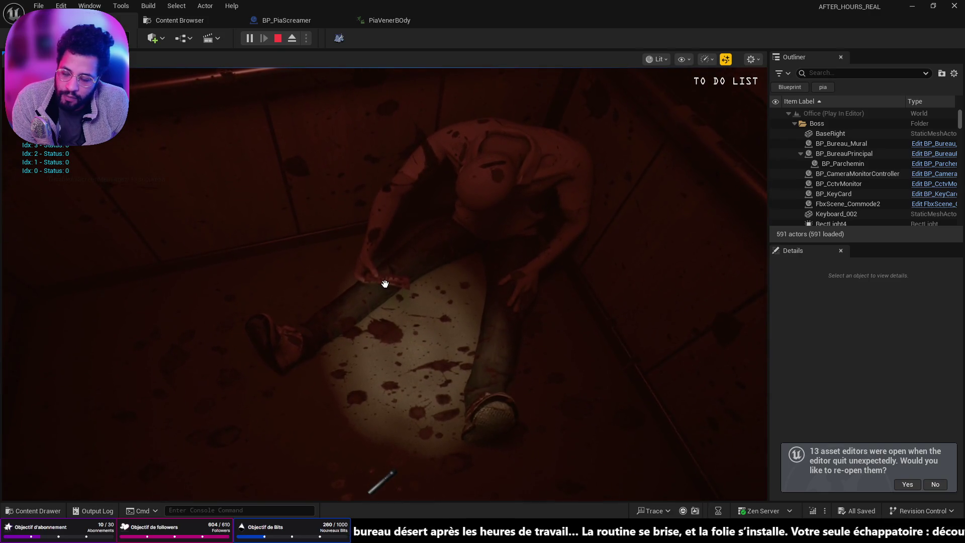
key("Escape")
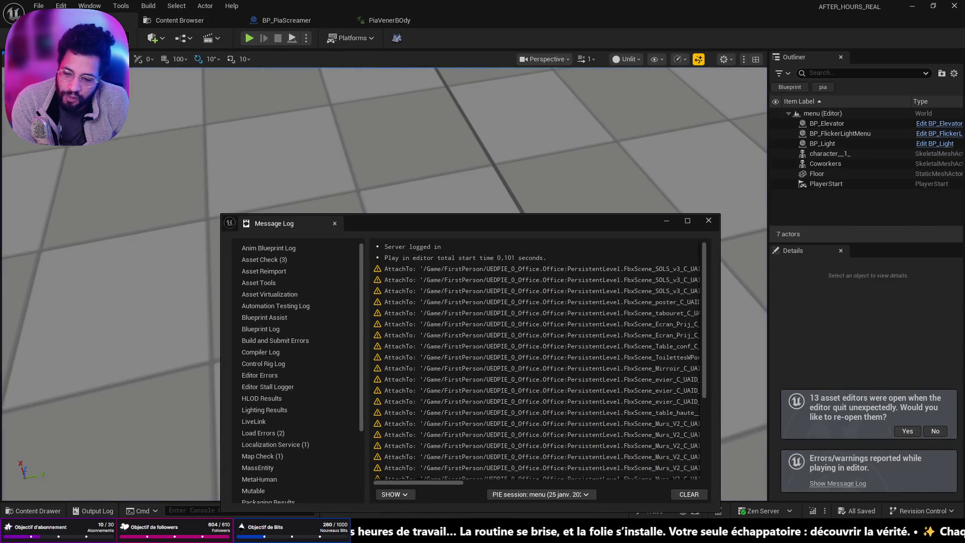
key("alt+Tab")
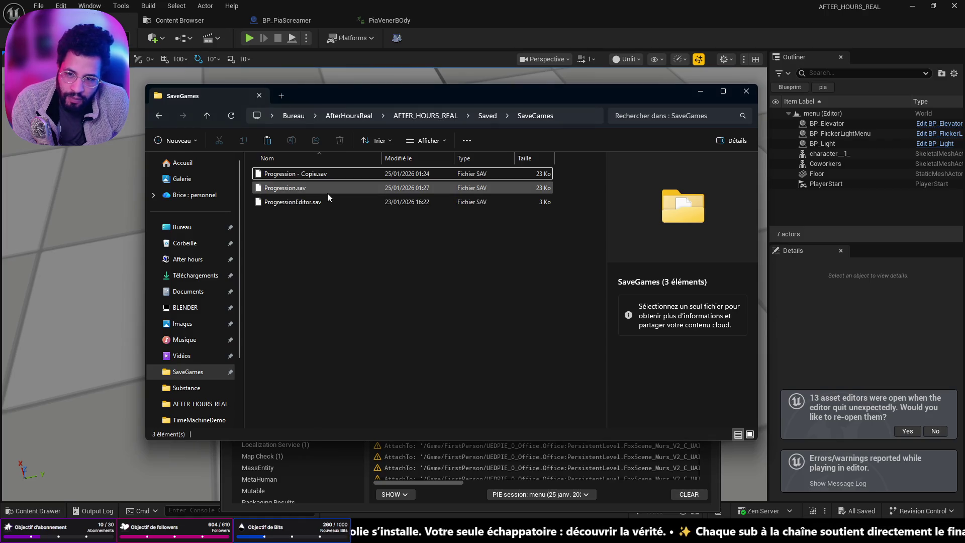
left_click(339, 174)
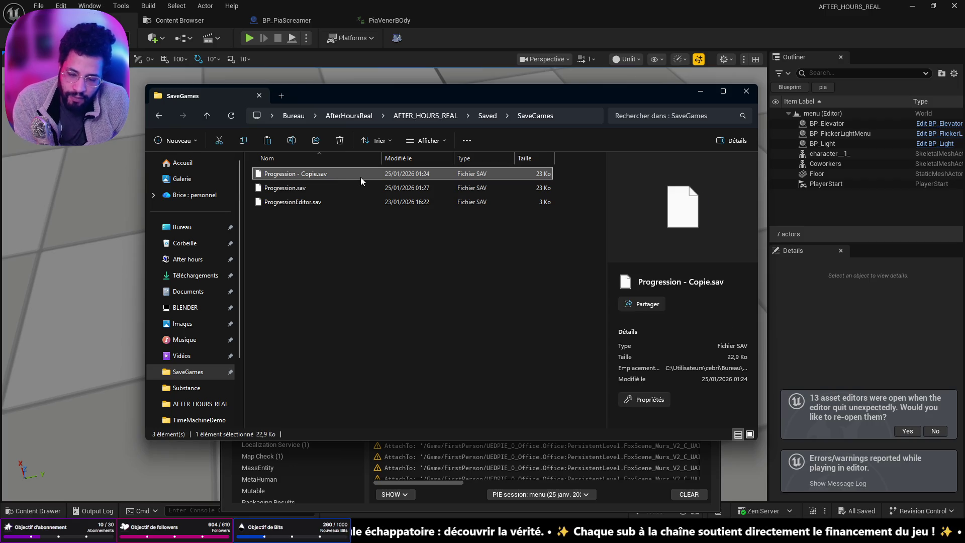
key("Delete")
left_click(350, 173)
key("ctrl+z")
key("alt+Tab")
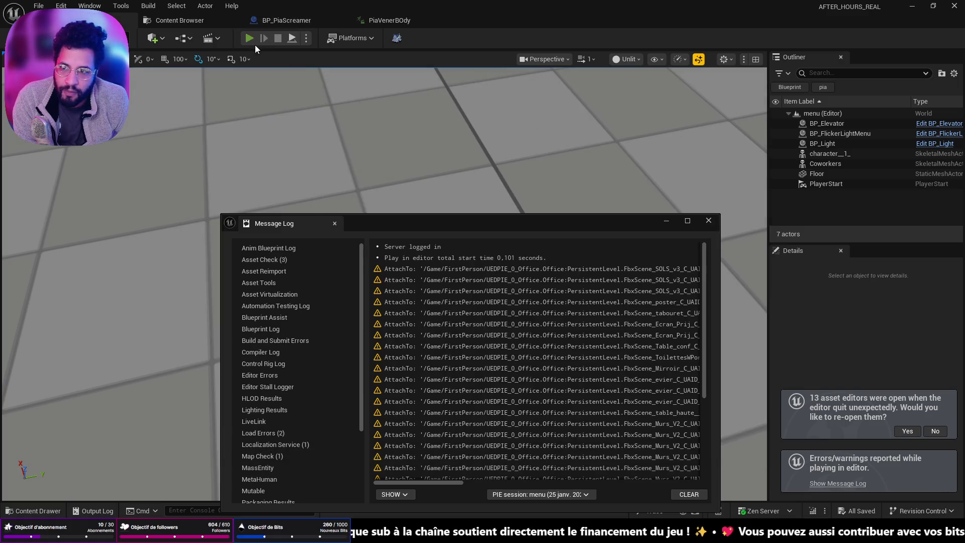
left_click(254, 43)
- Load the save from the main menu, play until THANKS FOR PLAYING, then stop the test
left_click(666, 221)
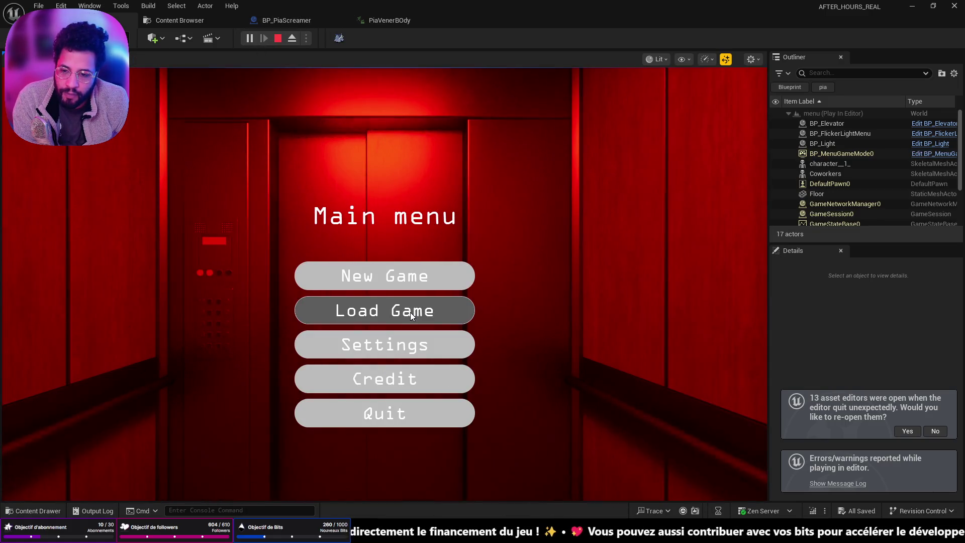
left_click(410, 312)
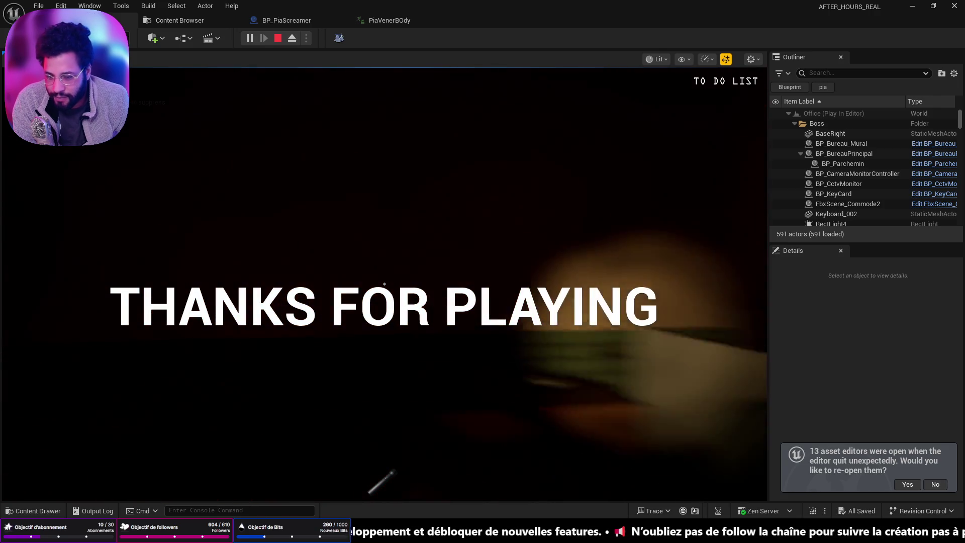
key("Escape")
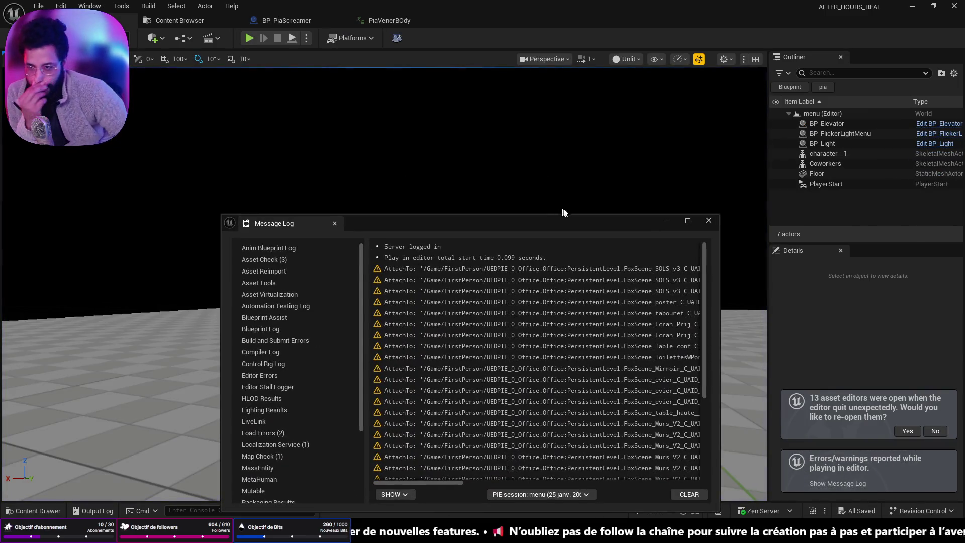
- Close the Message Log and delete the played-through Progression.sav in the SaveGames folder
left_click(709, 221)
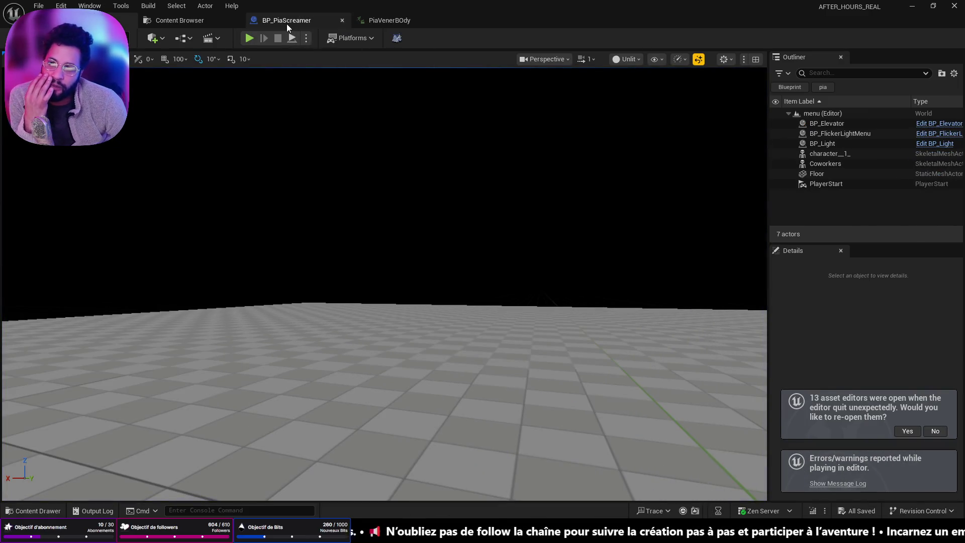
key("alt+Tab")
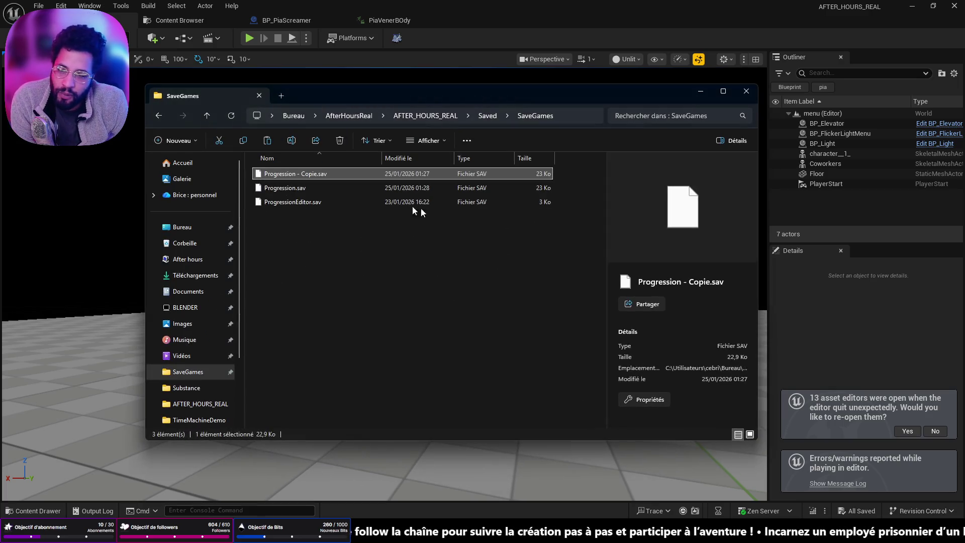
left_click(330, 188)
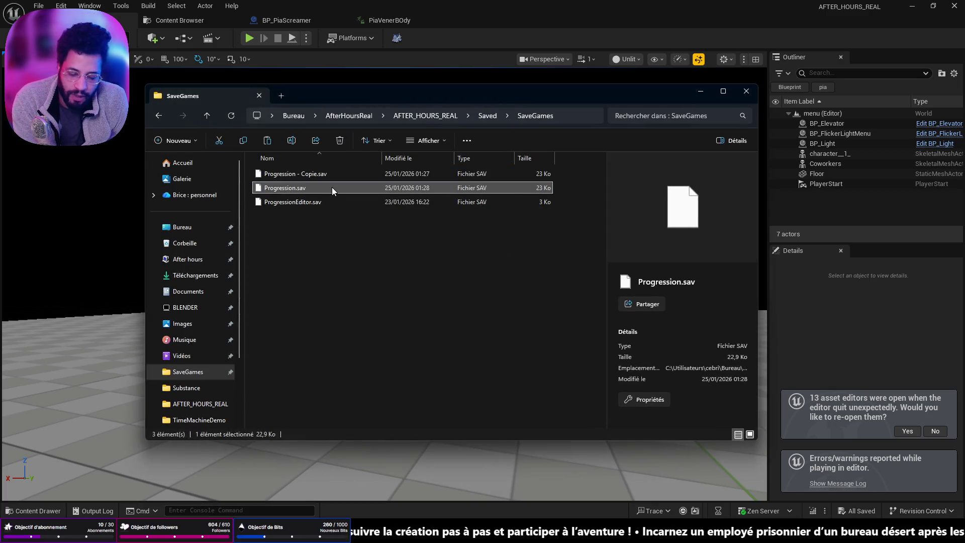
key("Delete")
- Rename 'Progression - Copie.sav' back to Progression.sav, paste a fresh backup, and minimize Explorer
left_click(323, 174)
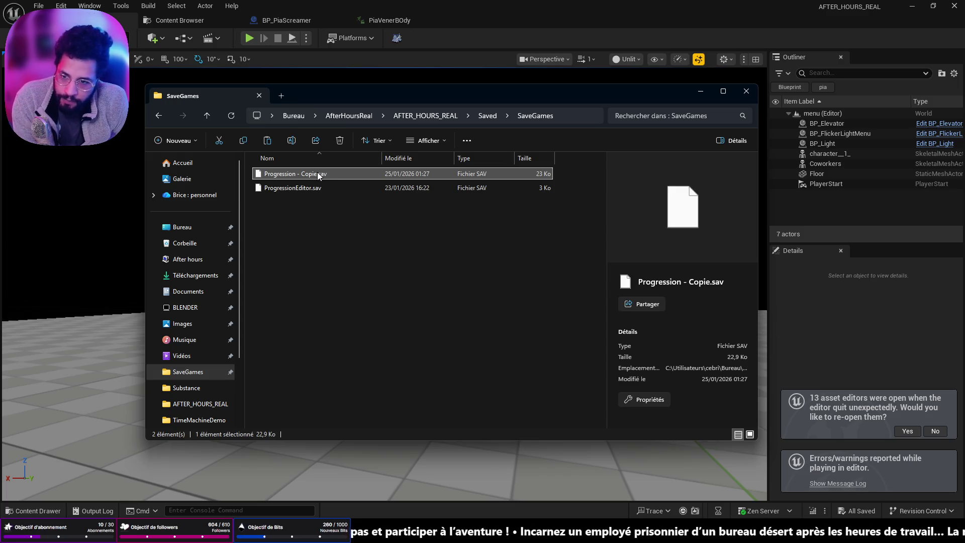
key("F2")
key("BackSpace")
key("BackSpace")
key("BackSpace")
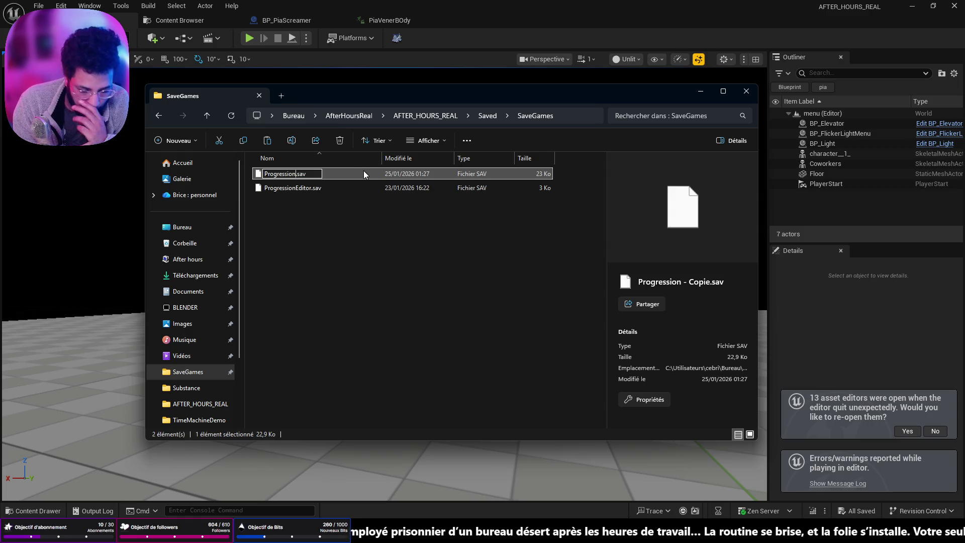
key("Return")
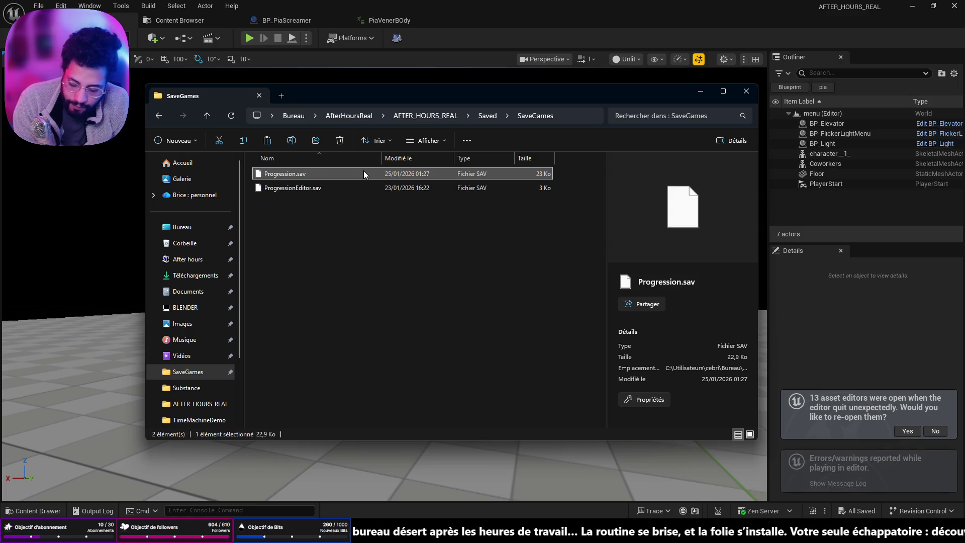
key("ctrl+v")
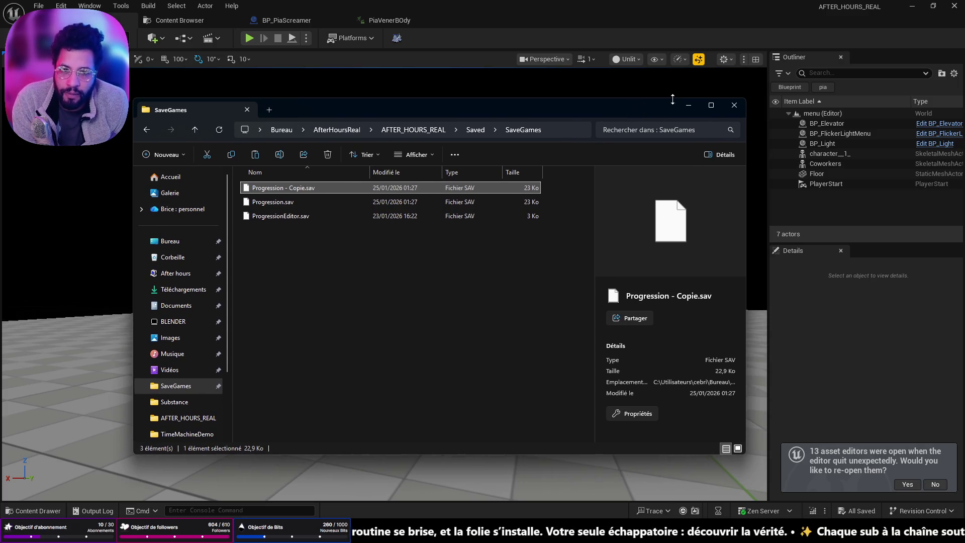
left_click(699, 91)
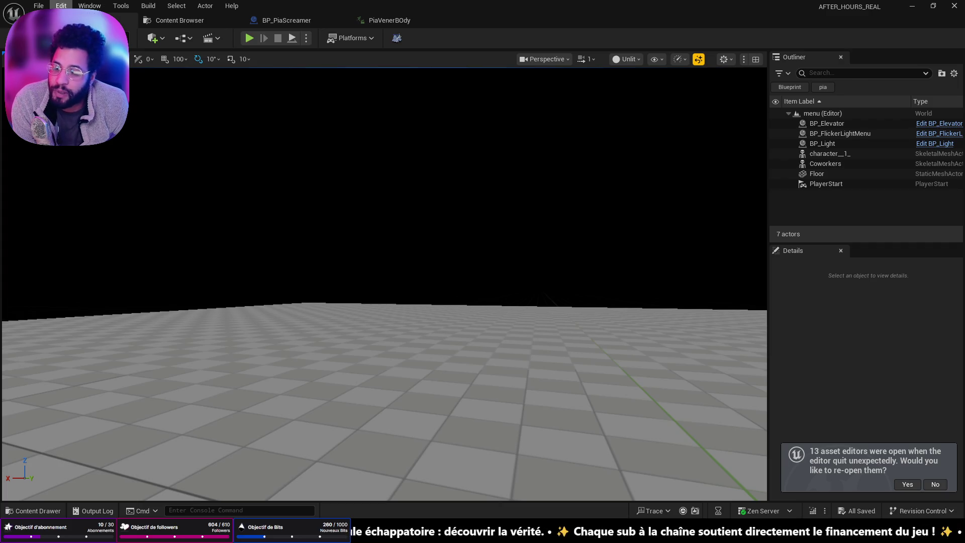
left_click(40, 6)
- Add an Open Level (by Name) node to BP_PiaScreamer's event graph
left_click(286, 20)
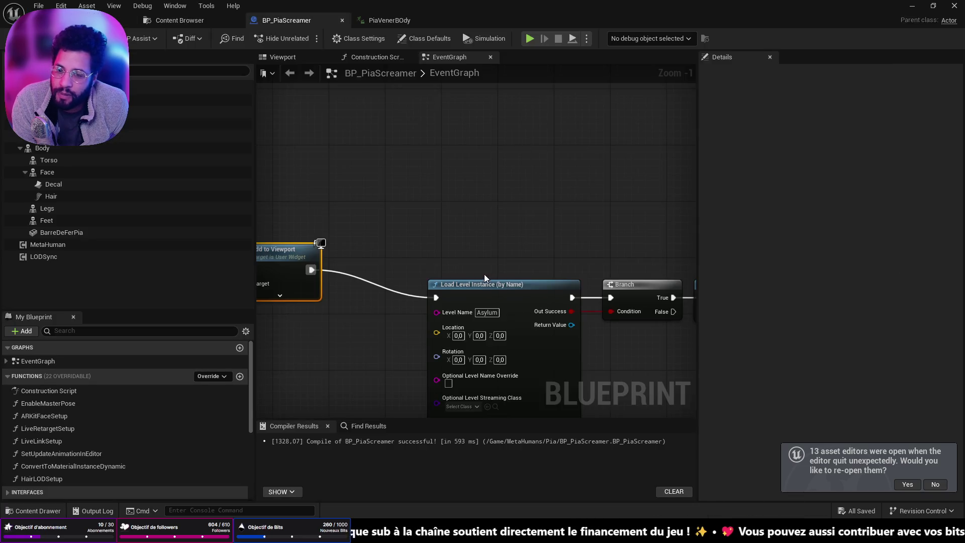
right_click(418, 203)
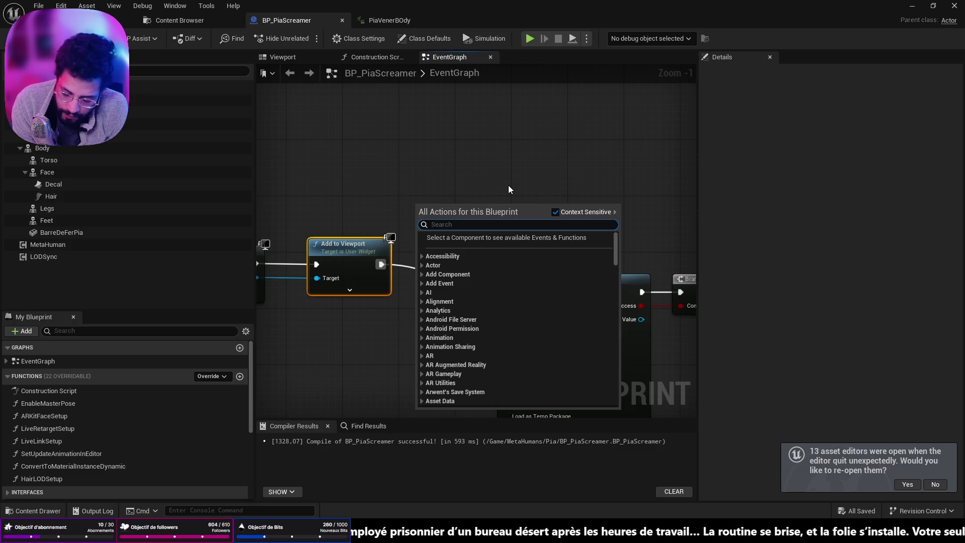
type("open level")
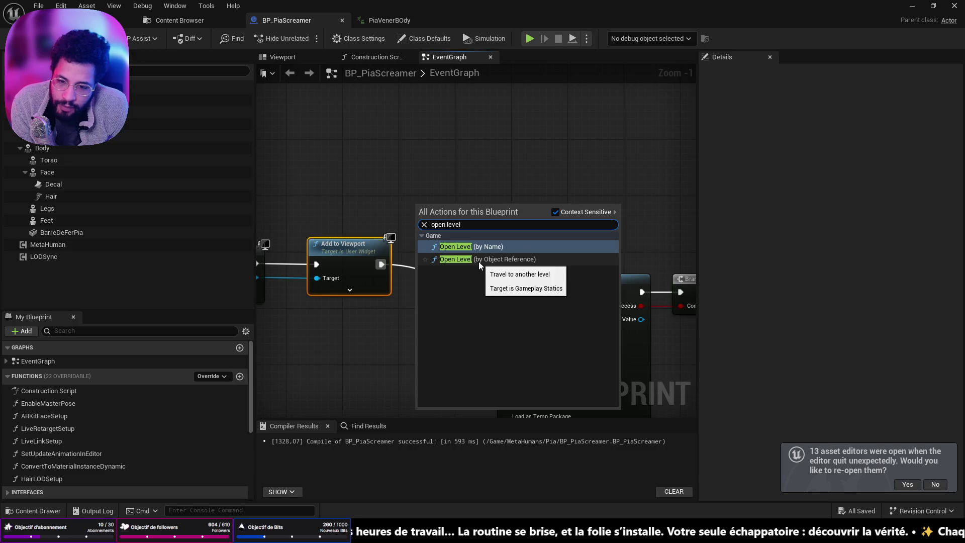
left_click(485, 247)
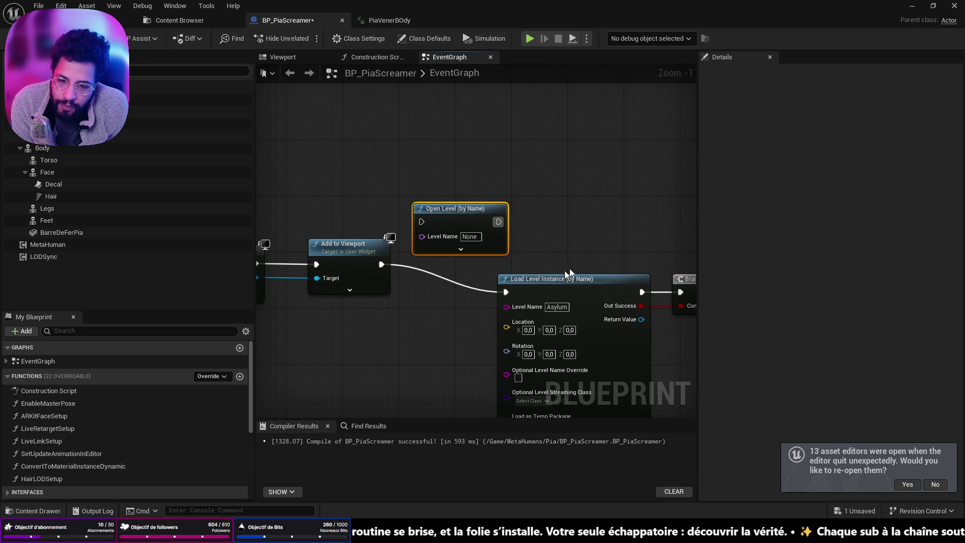
scroll(478, 211, "down", 2)
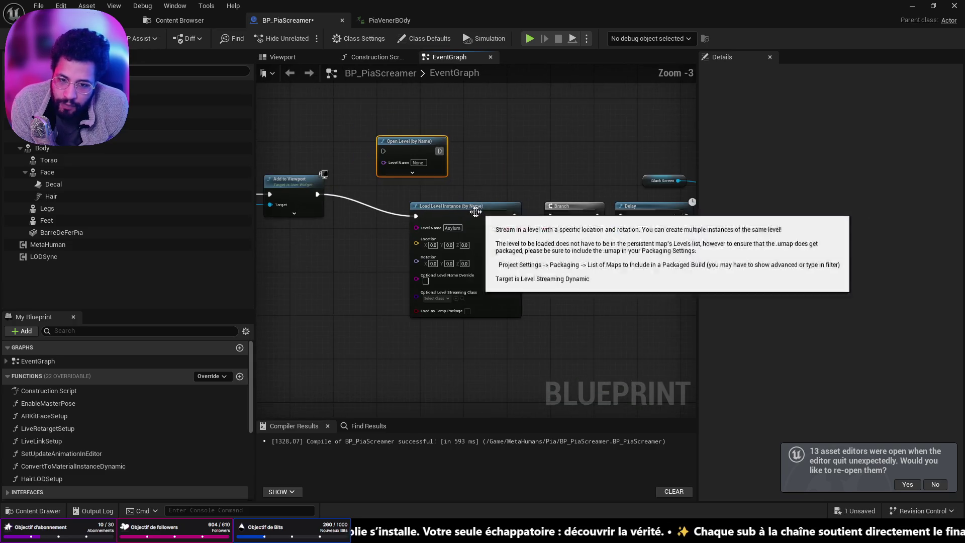
- Delete Load Level Instance, put Open Level in its place with Level Name Asylum, and save
left_click(417, 205)
key("Delete")
left_click(412, 173)
mouse_move(420, 140)
left_mouse_down()
mouse_move(421, 204)
mouse_move(434, 187)
left_mouse_up()
left_click(464, 209)
type("Asy")
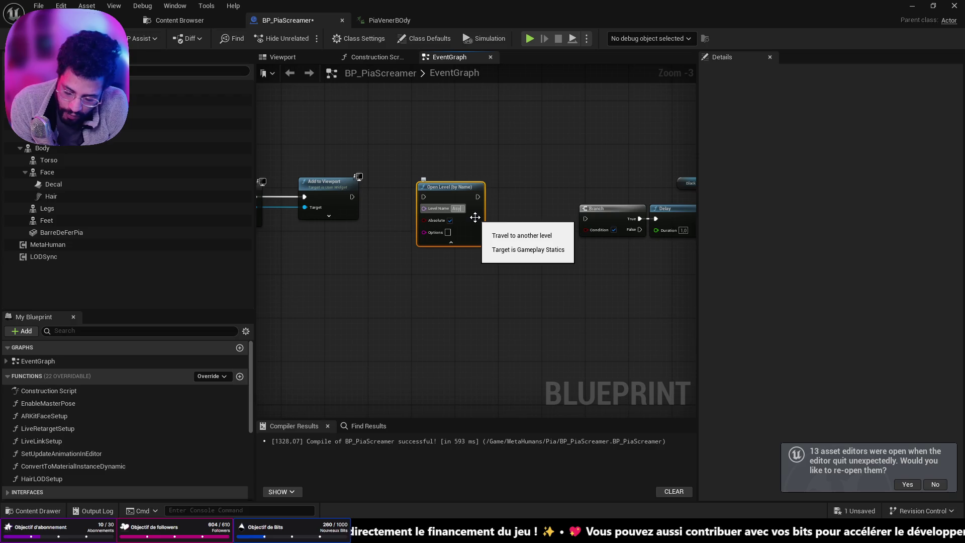
type("lum")
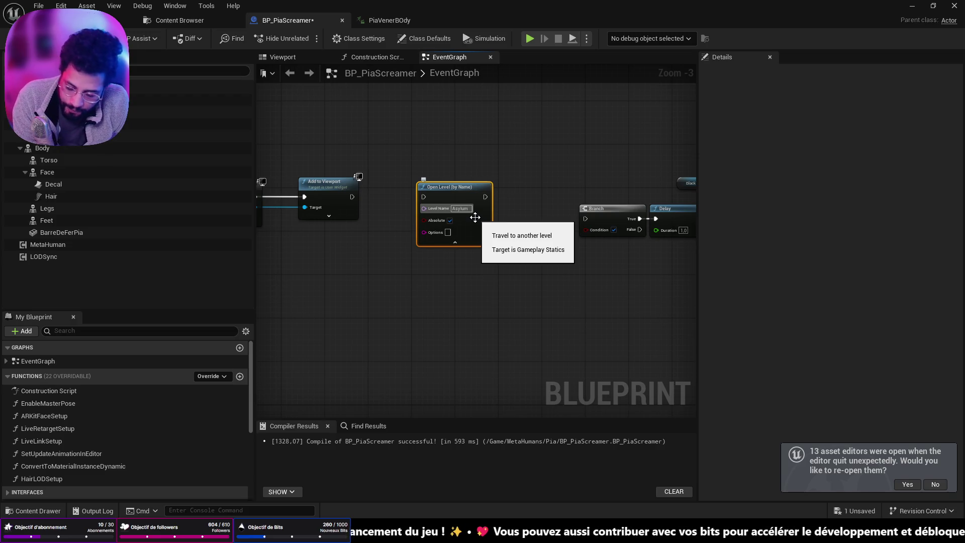
key("ctrl+s")
mouse_move(352, 197)
left_mouse_down()
mouse_move(427, 199)
mouse_move(433, 220)
mouse_move(435, 211)
left_mouse_up()
- Add a Delay node after Open Level and connect Open Level's output into it
type("delay")
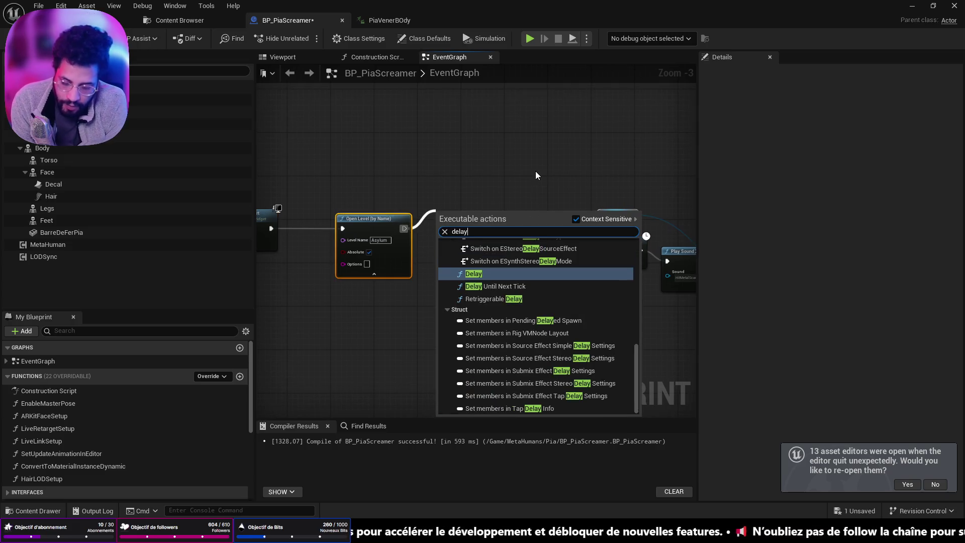
left_click(526, 276)
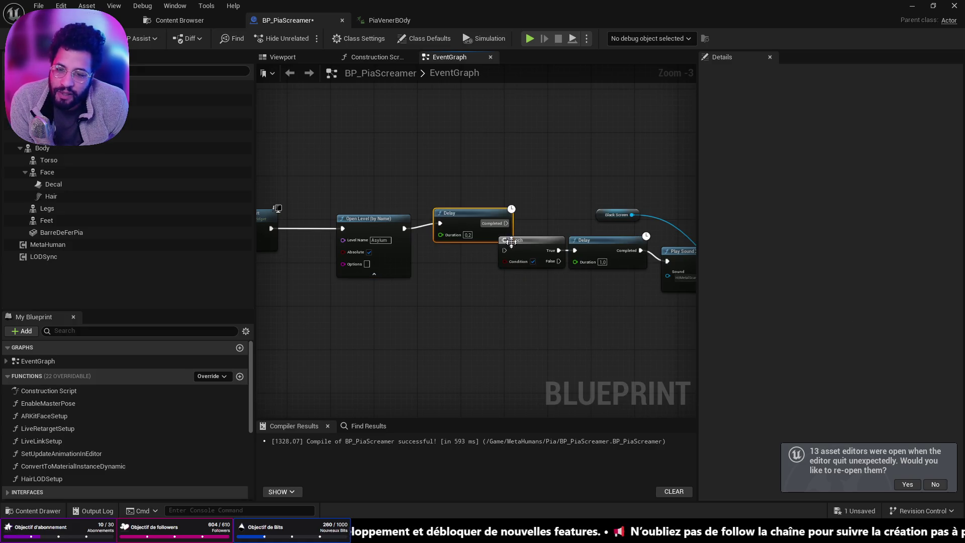
left_click_drag(471, 255, 436, 251)
left_click_drag(554, 229, 523, 250)
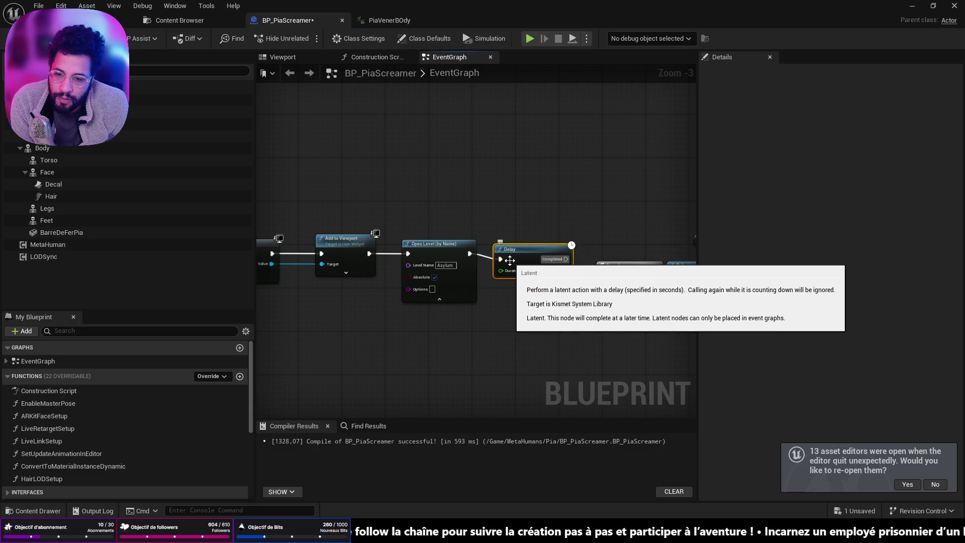
left_click_drag(479, 254, 478, 255)
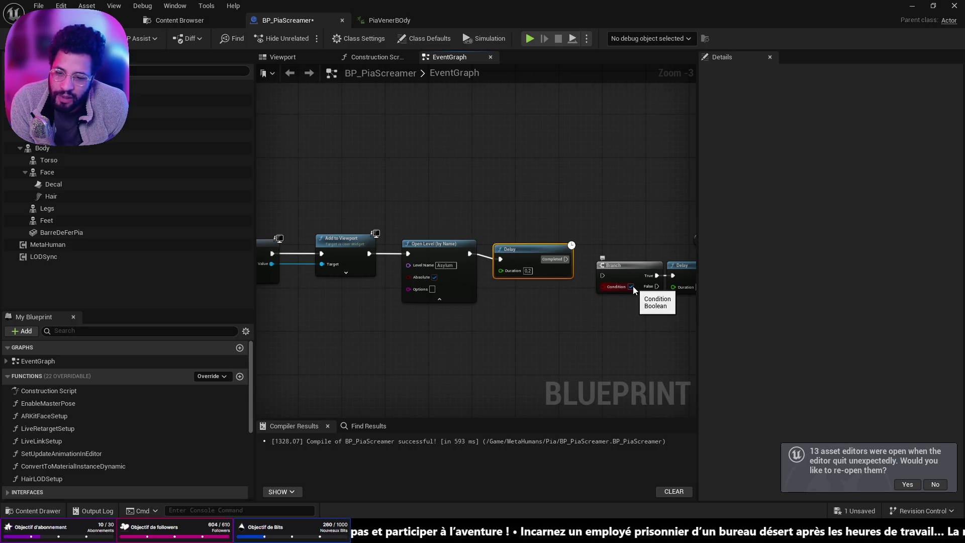
left_click_drag(557, 257, 544, 246)
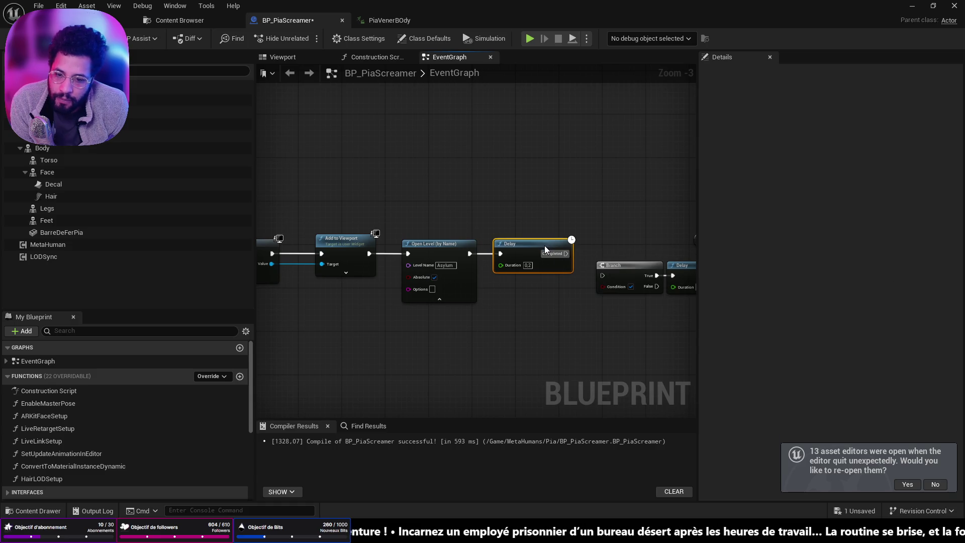
- Delete the Delay, wire Open Level straight into Branch, and return to the level editor
key("Delete")
left_click_drag(470, 253, 602, 275)
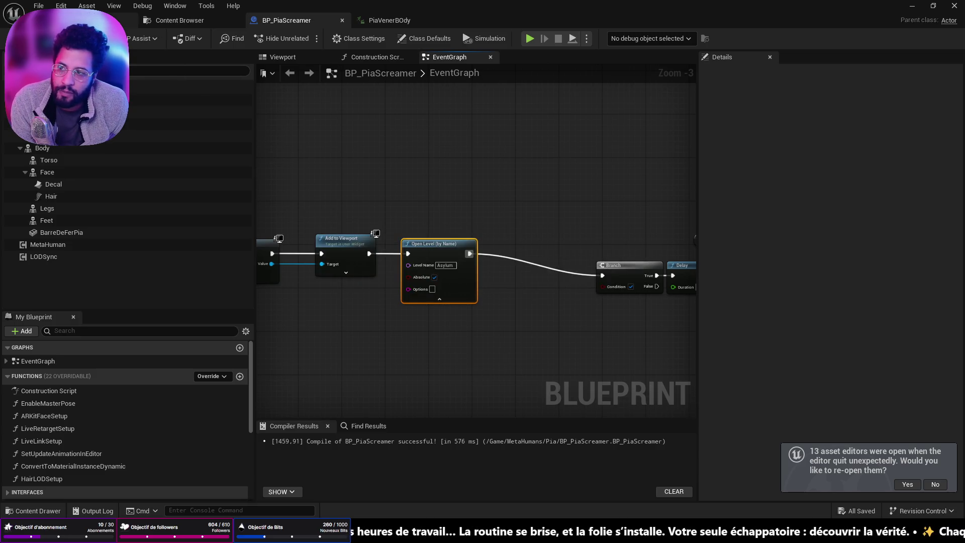
left_click(75, 21)
mouse_move(357, 431)
left_mouse_down()
mouse_move(367, 427)
mouse_move(359, 419)
left_mouse_up()
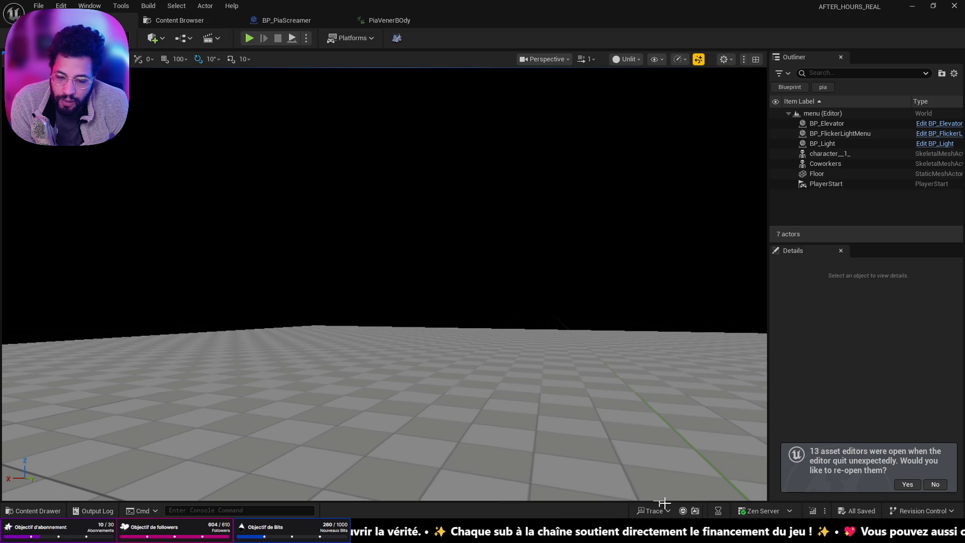
- Delete the played Progression.sav in the SaveGames folder
key("alt+Tab")
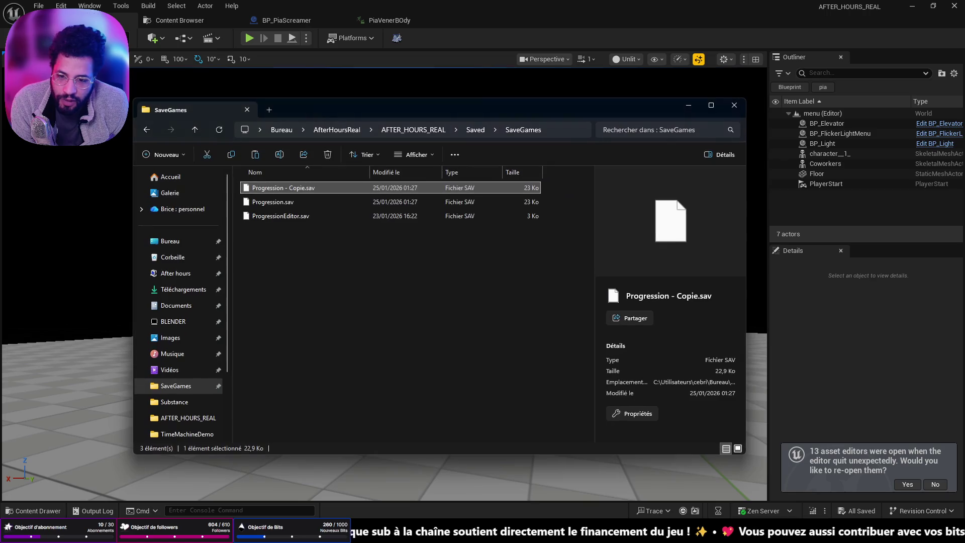
left_click(359, 202)
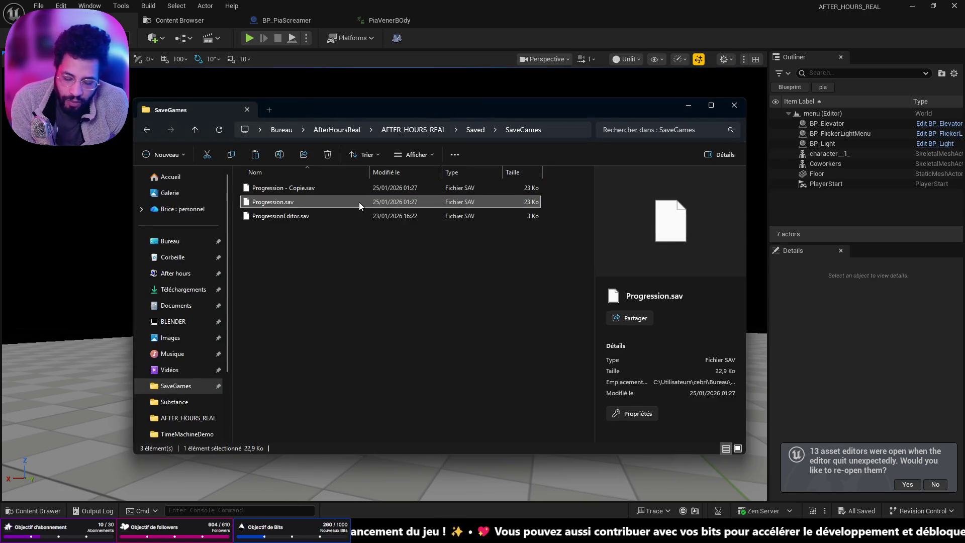
key("Delete")
- Rename 'Progression - Copie.sav' to Progression.sav, paste a fresh backup copy, and close the folder
left_click(334, 188)
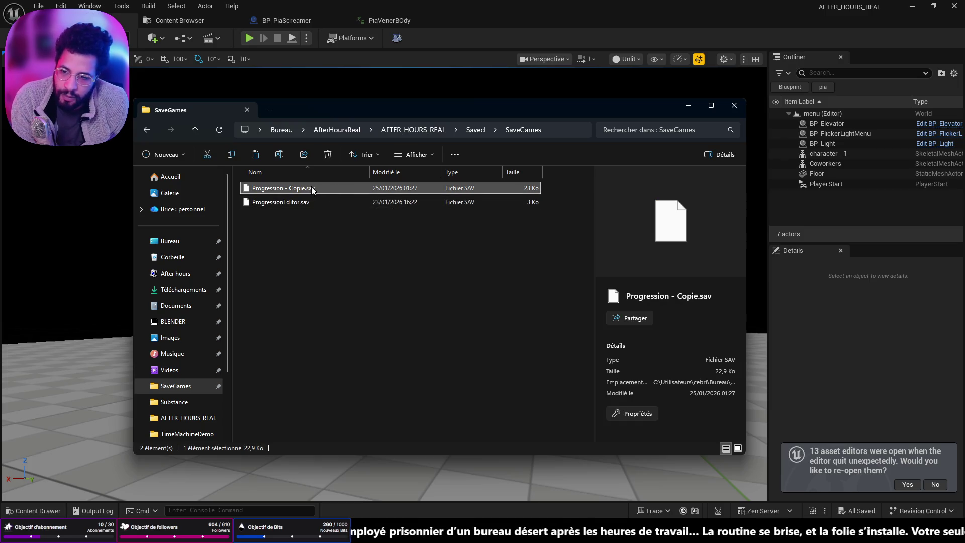
left_click(320, 187)
key("Right")
key("Left")
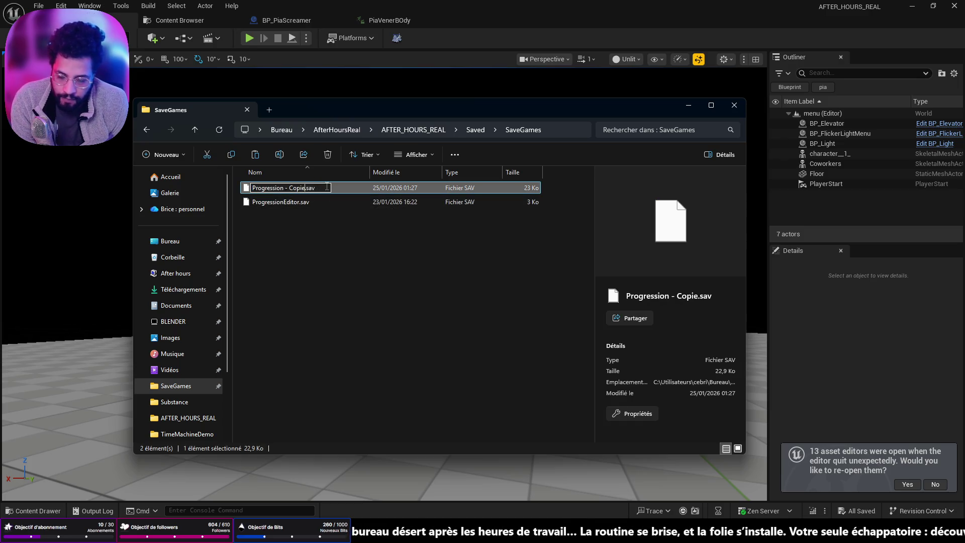
key("Delete")
key("BackSpace")
key("BackSpace")
key("BackSpace")
key("Return")
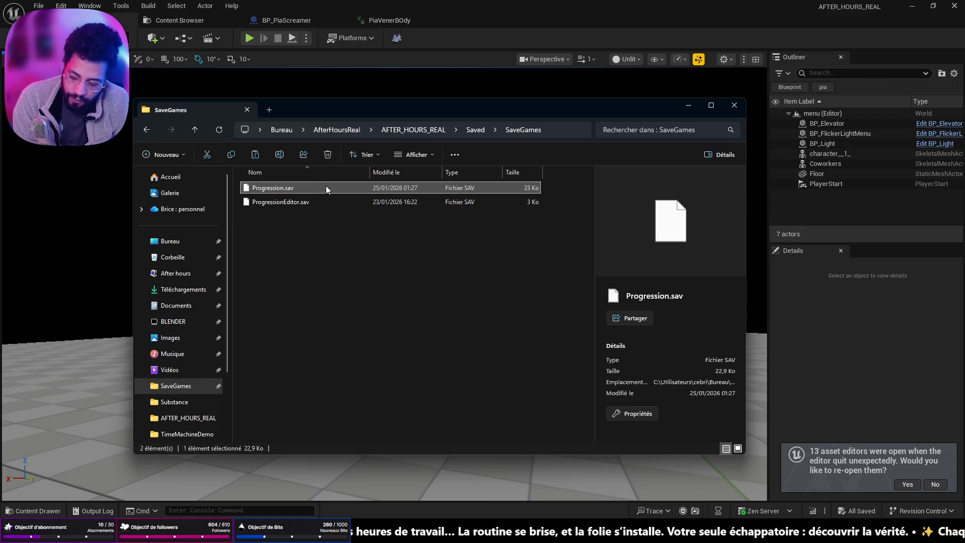
key("ctrl+v")
left_click(734, 105)
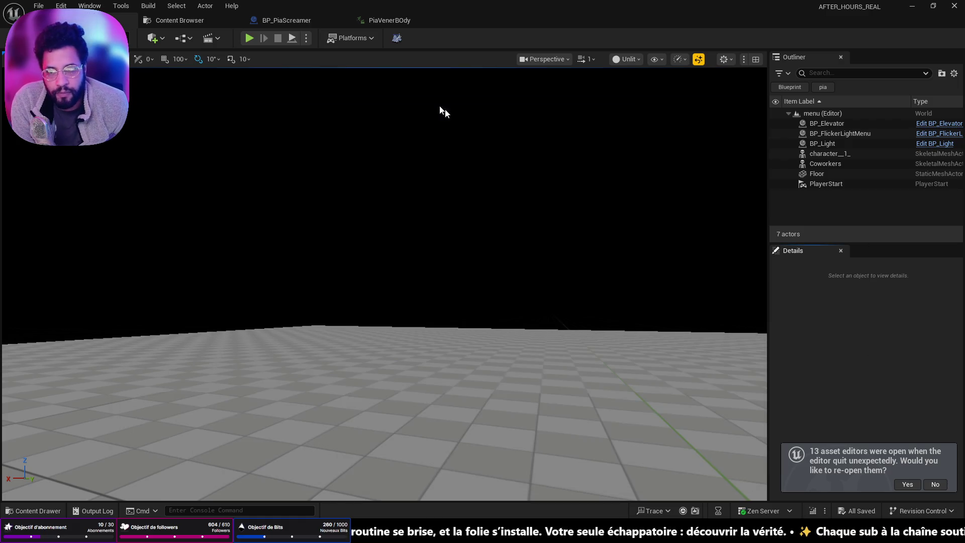
- Load the save, read and close the WAKE UP note, reach the Asylum level, then stop
left_click(249, 37)
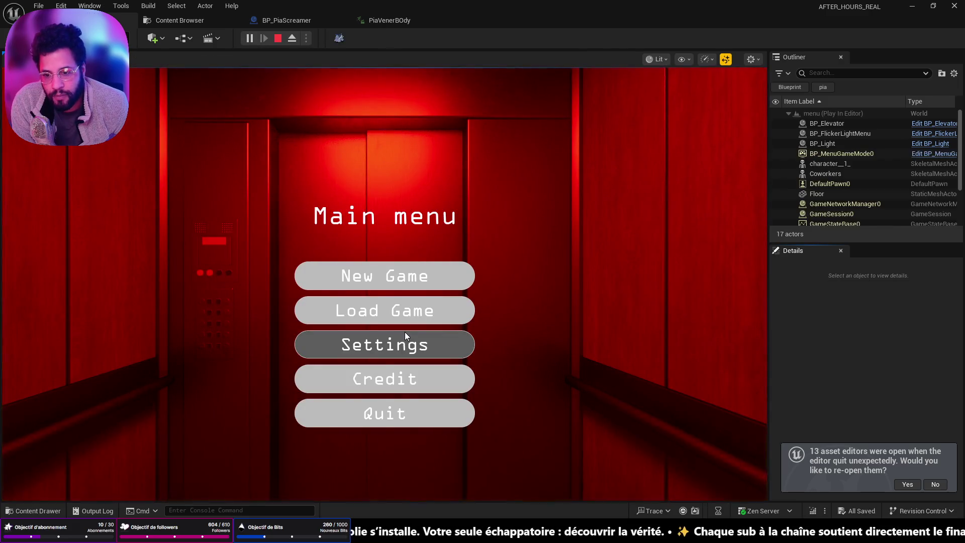
left_click(408, 316)
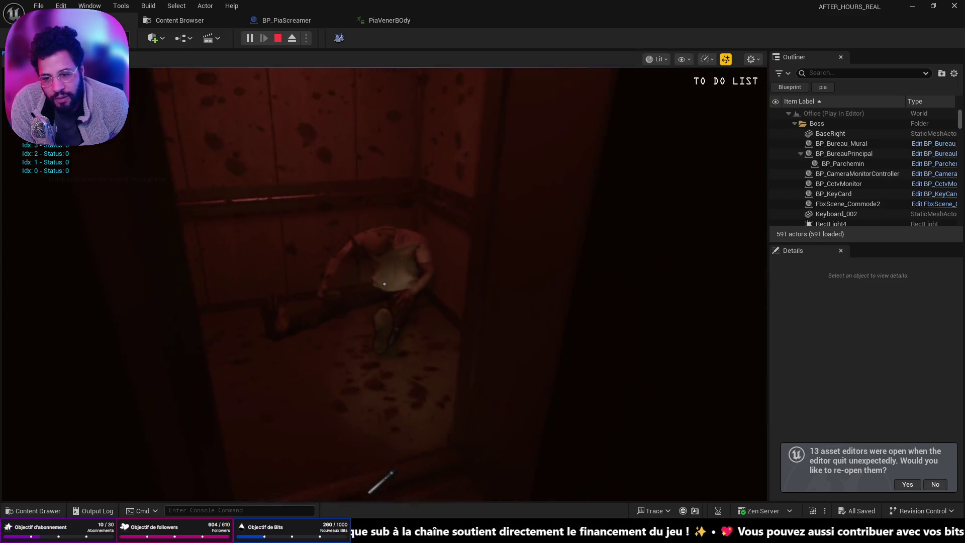
left_click(384, 284)
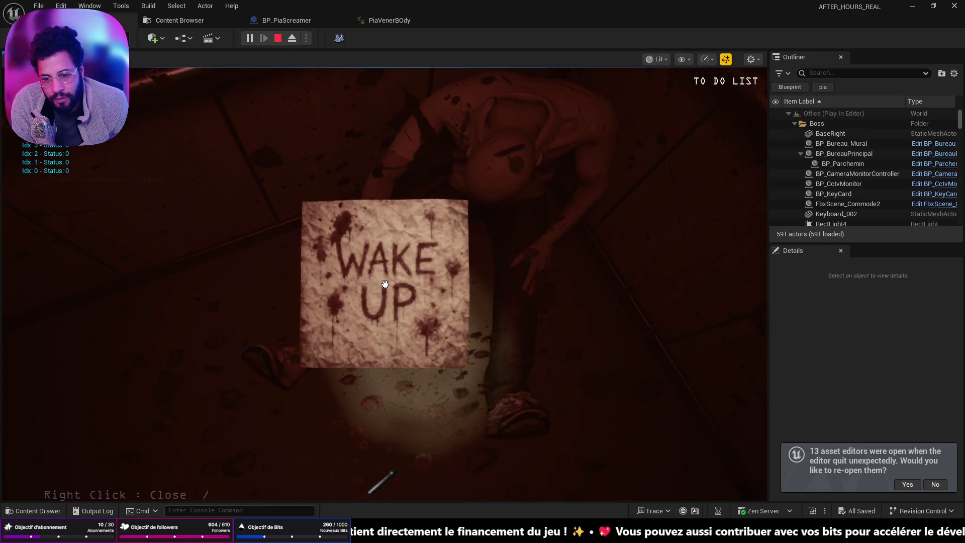
right_click(385, 284)
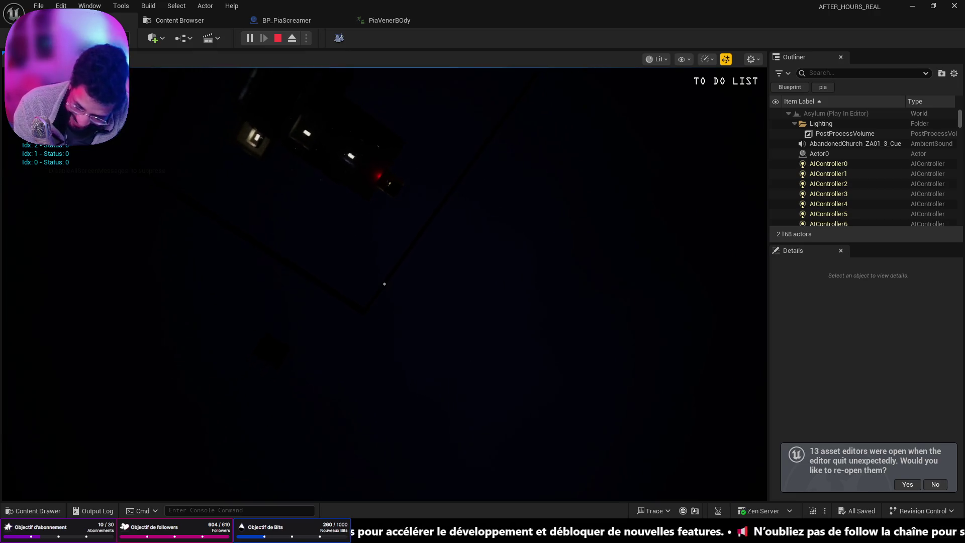
key("Escape")
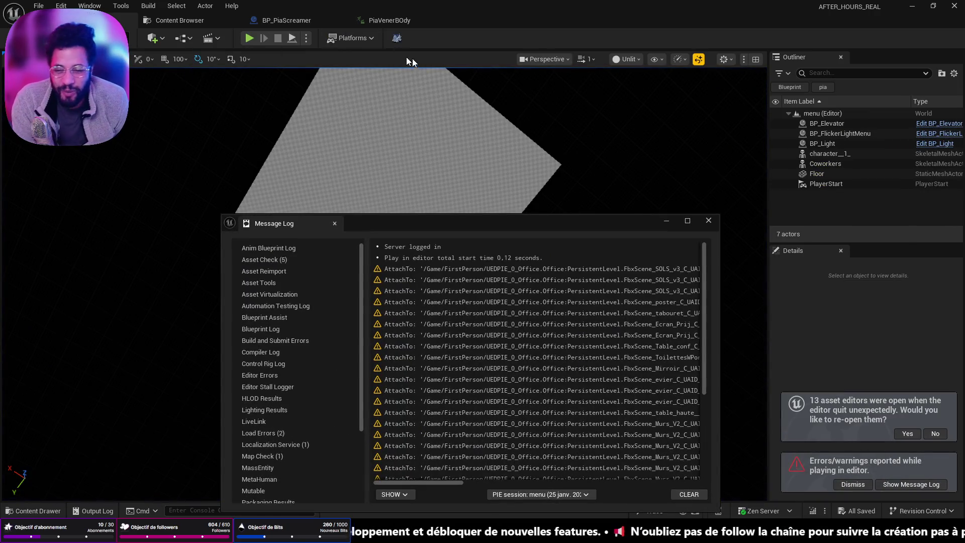
- Dismiss the post-test Message Log and orbit the menu level's floor plane into view
left_click(666, 221)
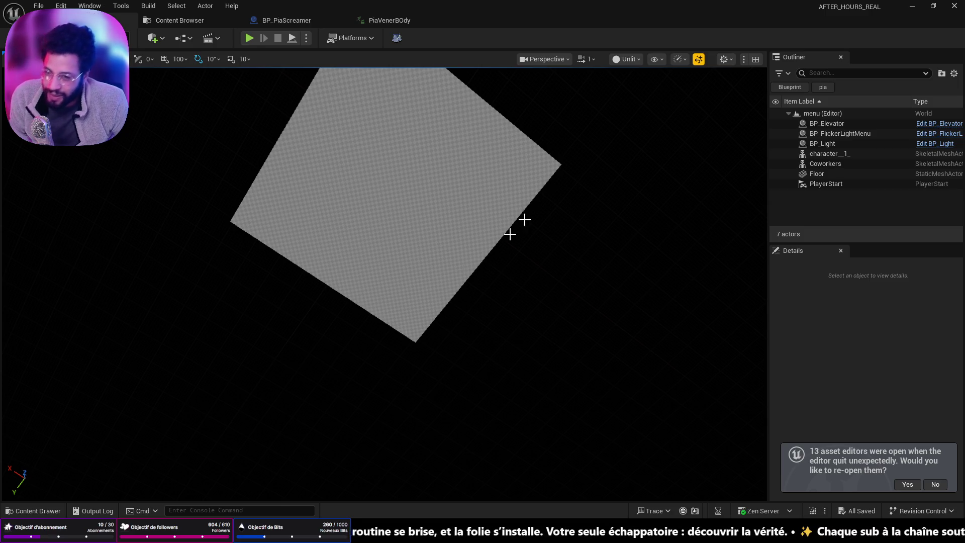
left_click_drag(496, 247, 361, 252)
left_click(38, 6)
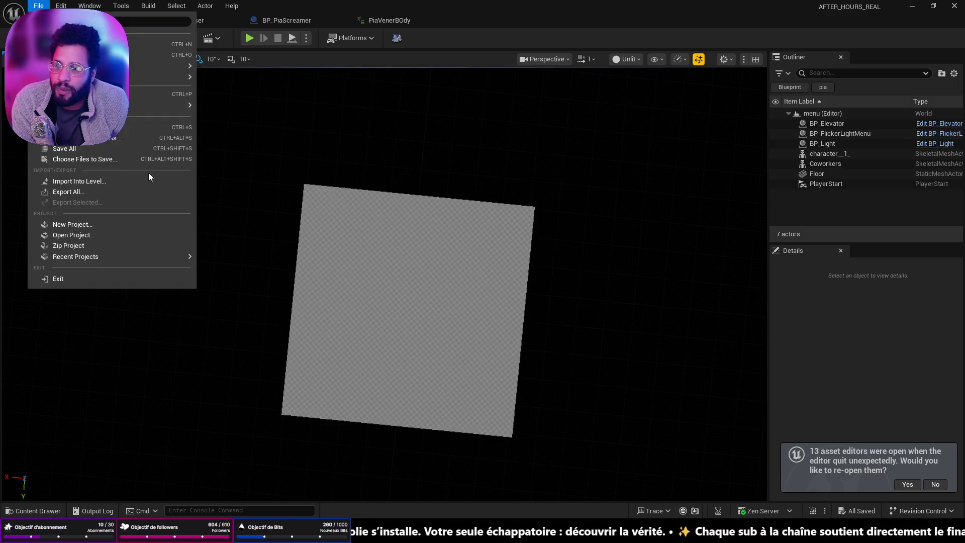
- Load the Asylum level from Recent Levels and look down its hallway
mouse_move(143, 77)
left_click(261, 119)
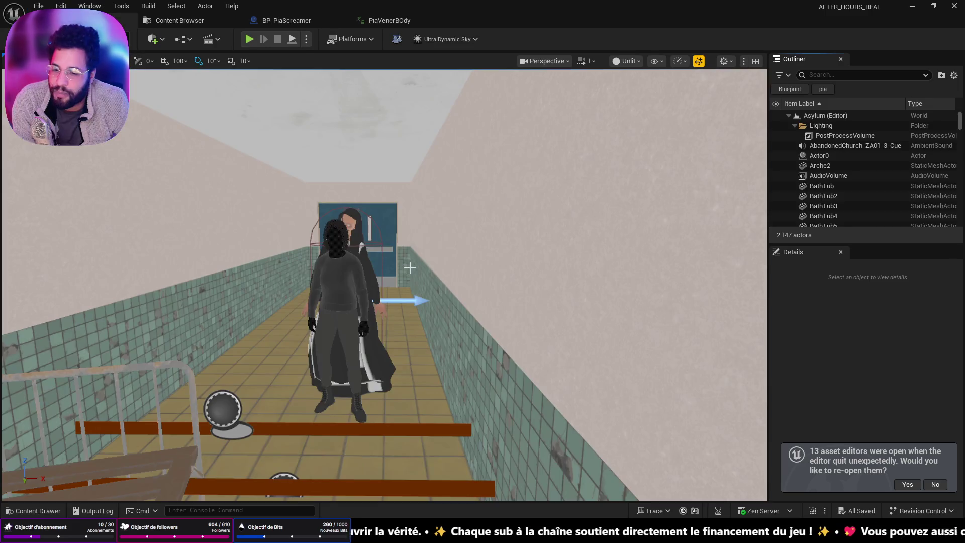
left_click_drag(433, 306, 306, 90)
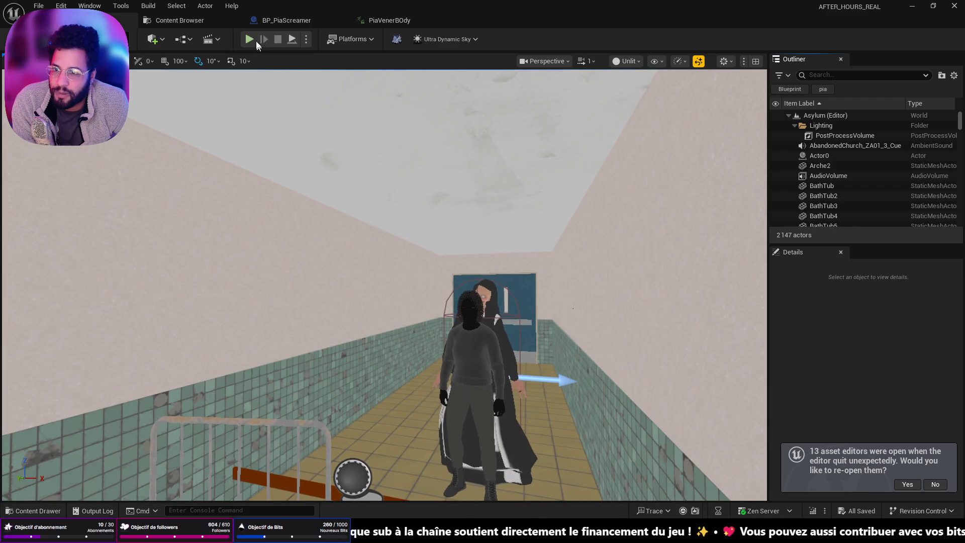
- Run a brief Play-in-Editor test of Asylum in the padded room, then stop it
left_click(254, 40)
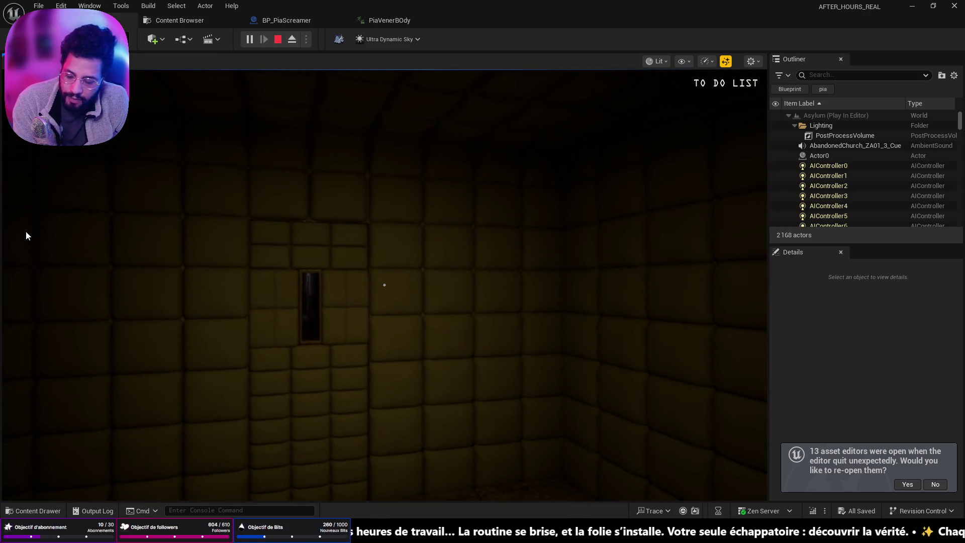
key("Escape")
scroll(383, 355, "up", 5)
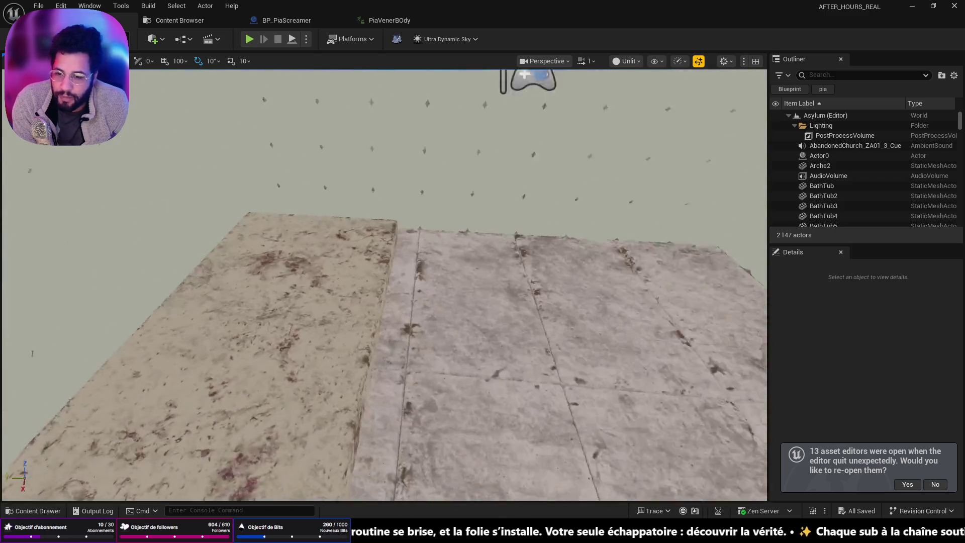
- Frame the PlayerStart and switch the Asylum viewport to Lit shading
left_click(319, 225)
key("f")
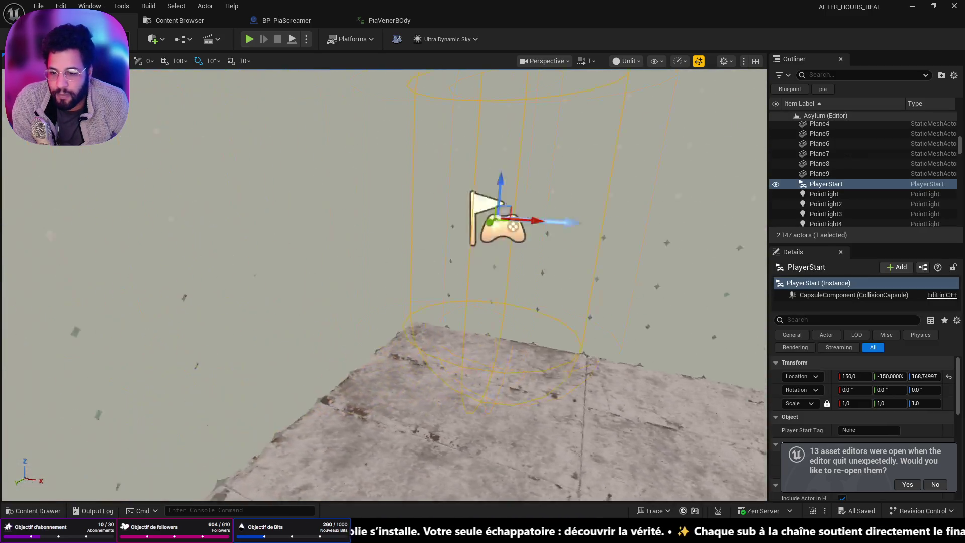
left_click(632, 65)
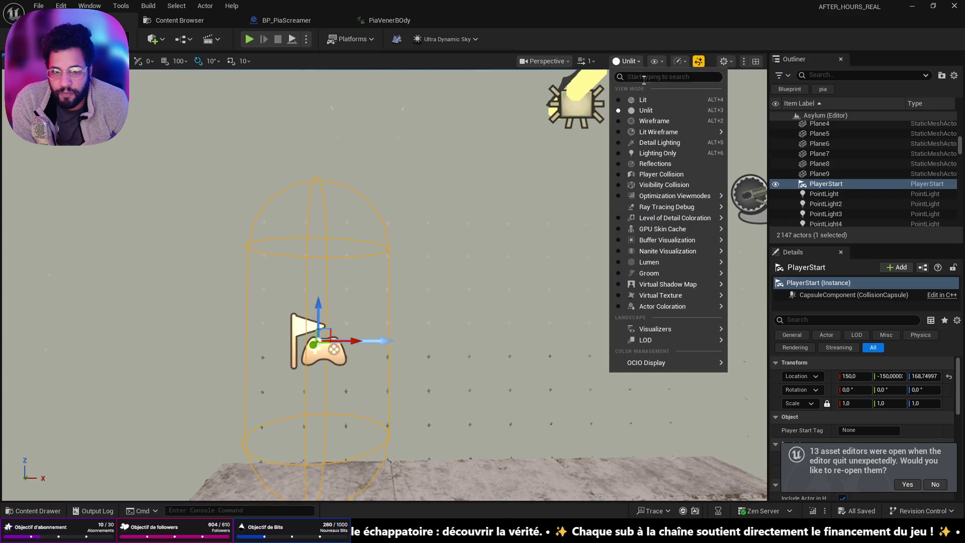
left_click(650, 100)
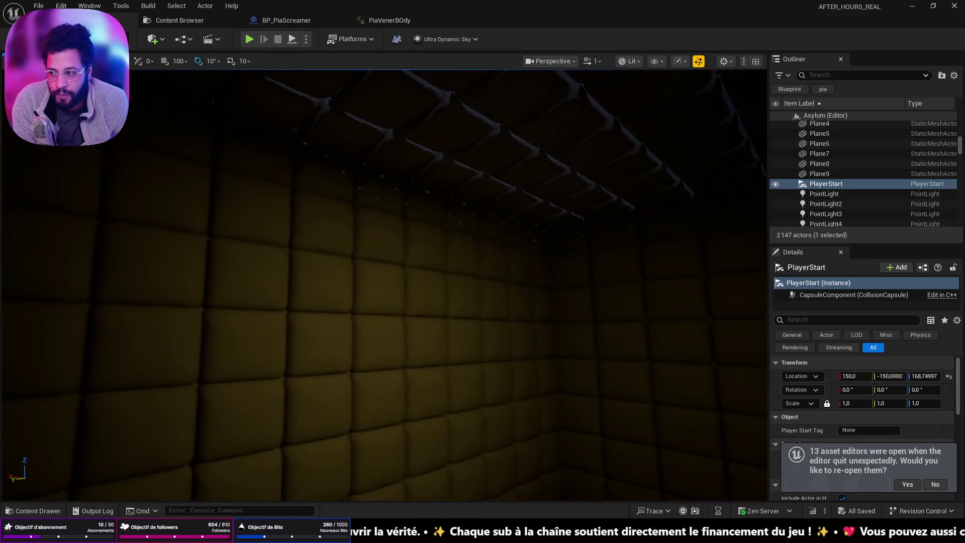
mouse_move(426, 237)
left_mouse_down()
mouse_move(409, 229)
mouse_move(426, 237)
left_mouse_up()
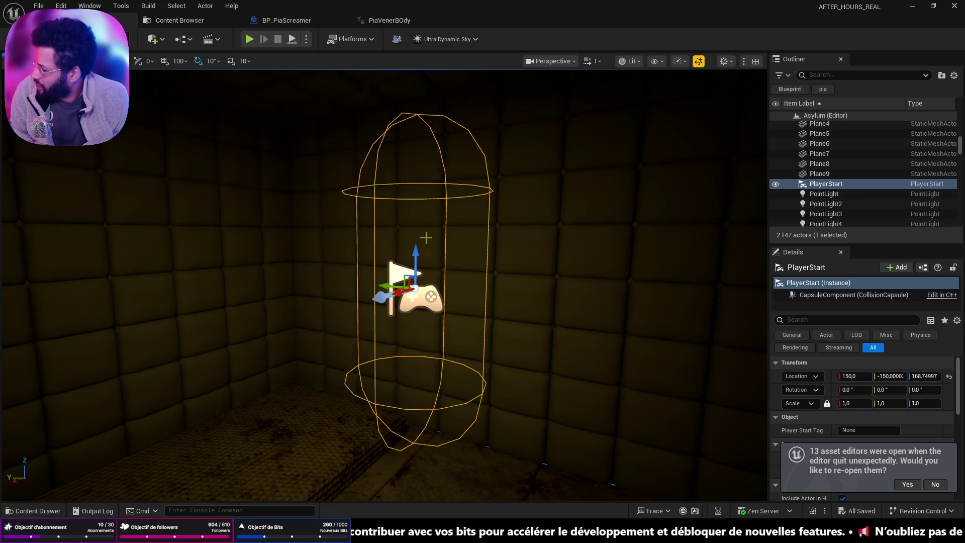
mouse_move(406, 263)
left_mouse_down()
mouse_move(522, 275)
mouse_move(427, 282)
mouse_move(448, 263)
mouse_move(448, 302)
mouse_move(427, 271)
mouse_move(427, 311)
mouse_move(427, 201)
mouse_move(316, 148)
left_mouse_up()
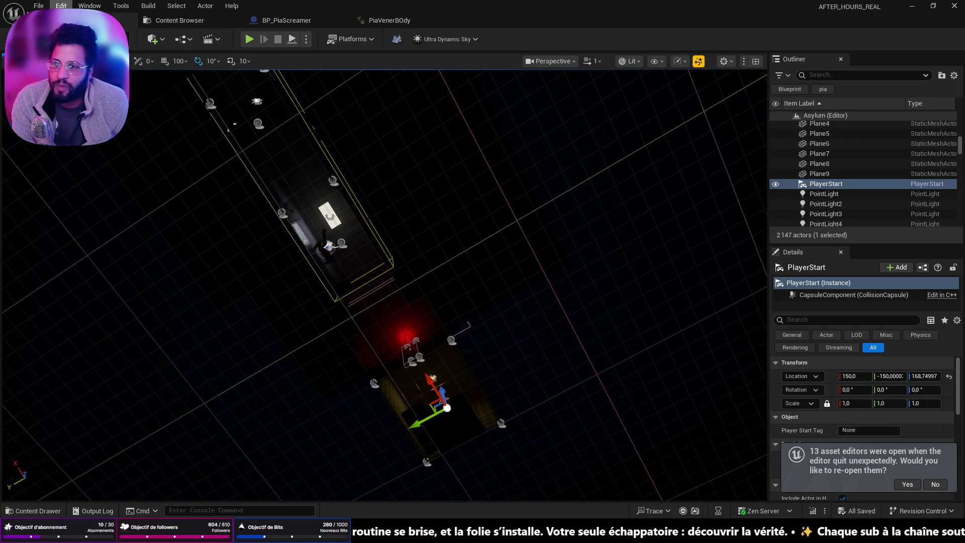
- Reopen the menu level from Recent Levels, then switch over to Discord
left_click(38, 5)
mouse_move(161, 77)
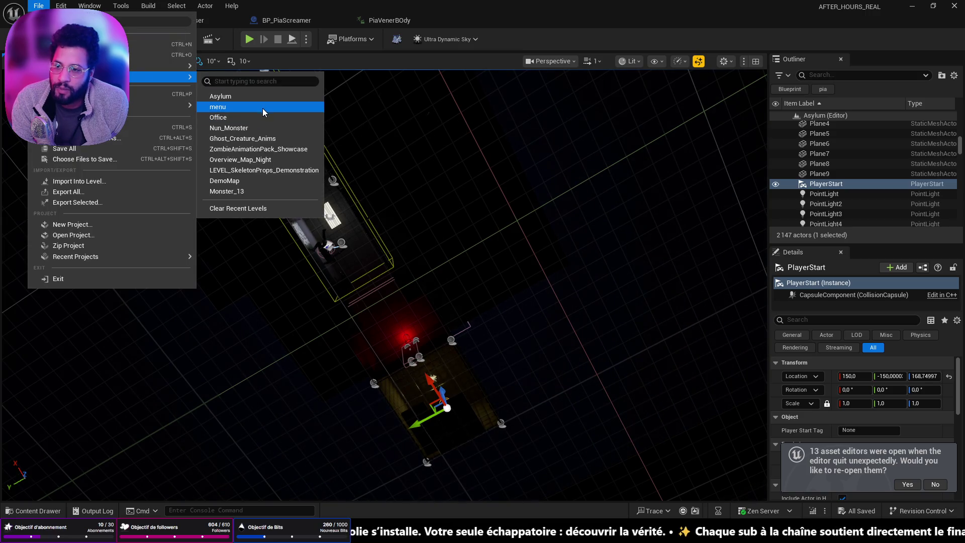
left_click(262, 107)
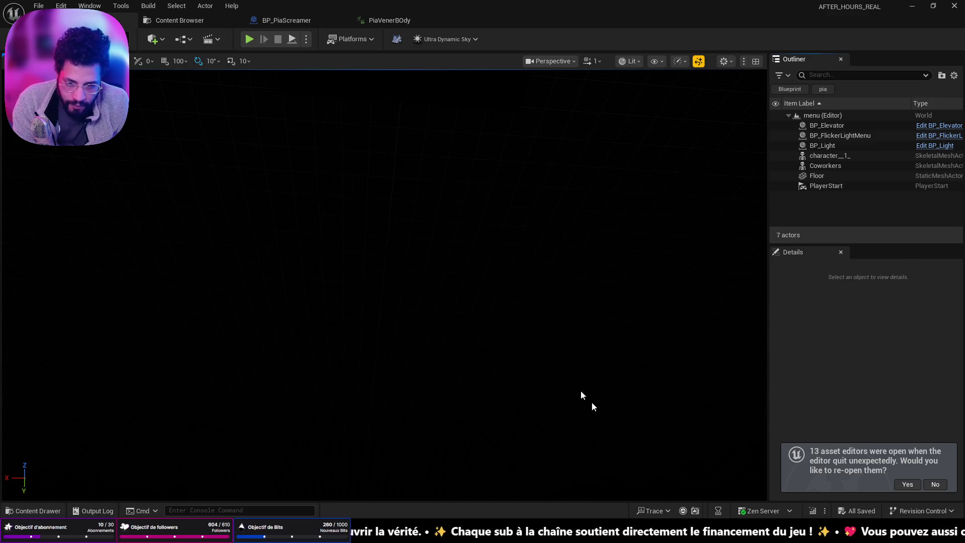
key("alt+Tab")
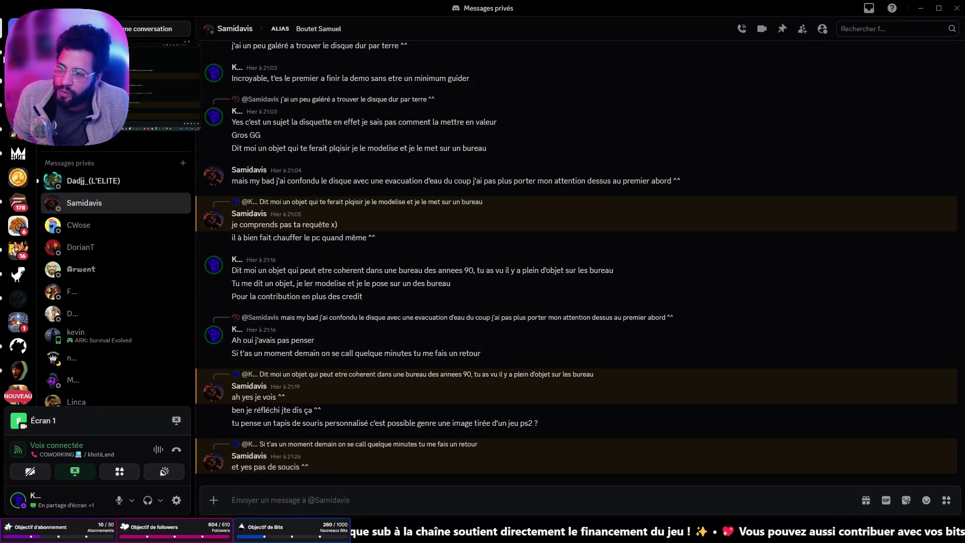
- Switch to another Discord DM and drag Discord mostly off-screen to reveal Unreal
left_click(93, 180)
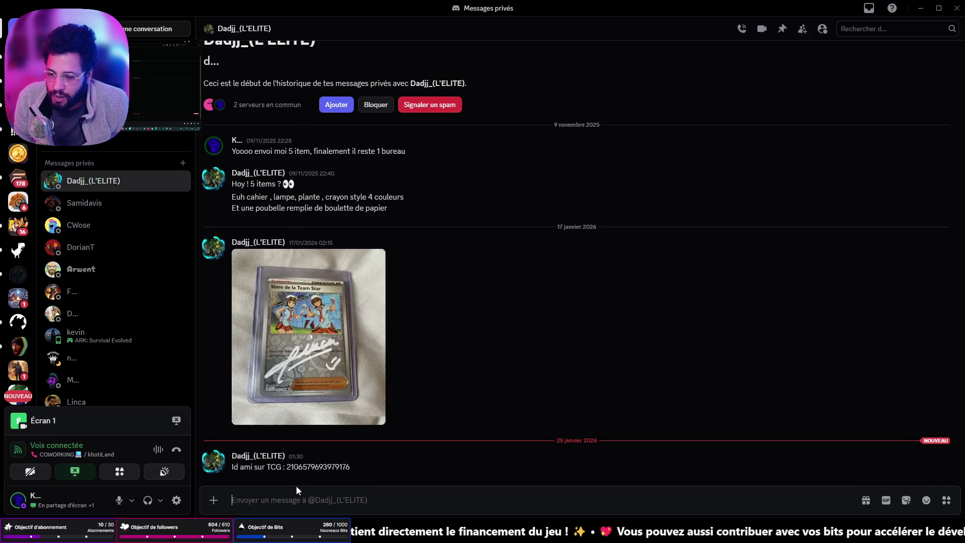
left_click_drag(503, 8, 76, 4)
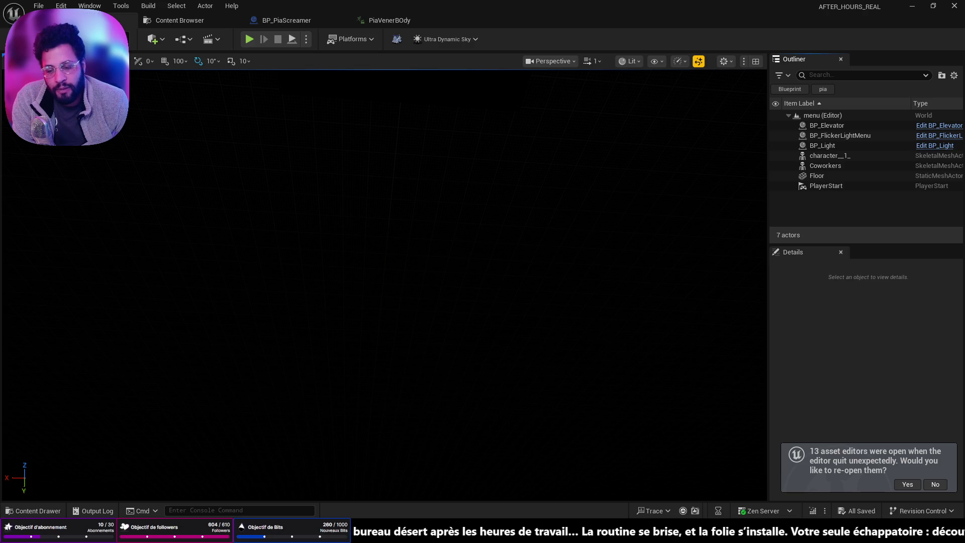
- Delete Progression.sav and rename the 'Progression - Copie.sav' backup to Progression.sav
key("alt+Tab")
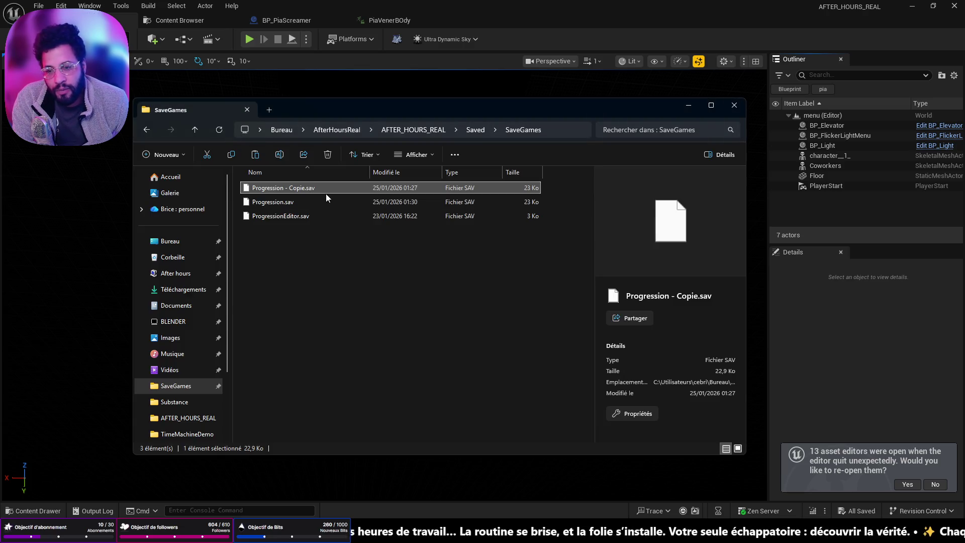
left_click(325, 200)
key("Delete")
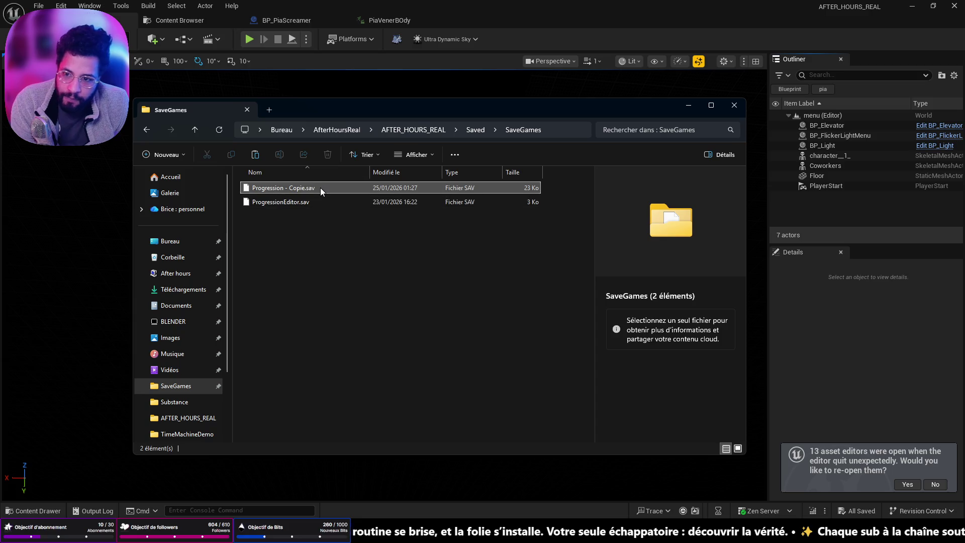
left_click(320, 188)
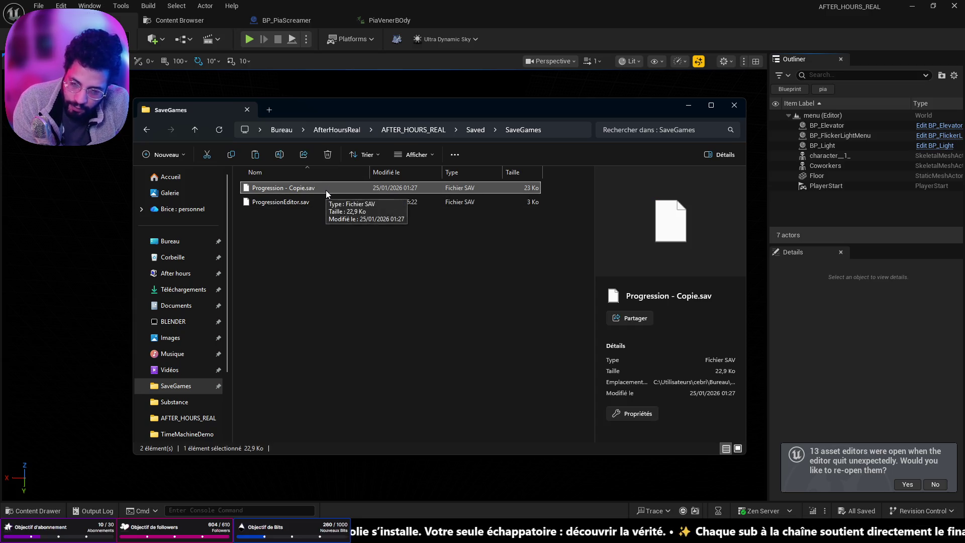
key("F2")
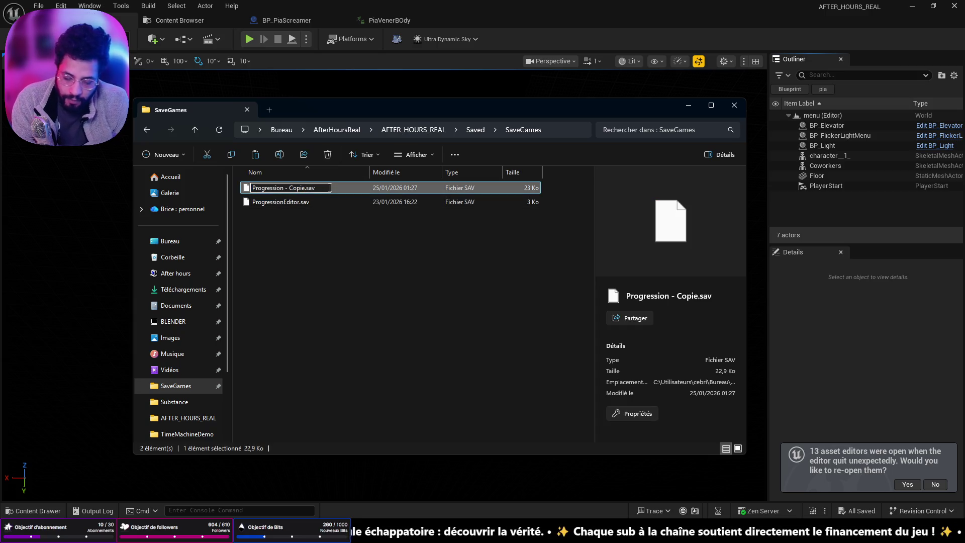
key("BackSpace")
key("BackSpace")
key("BackSpace")
key("Return")
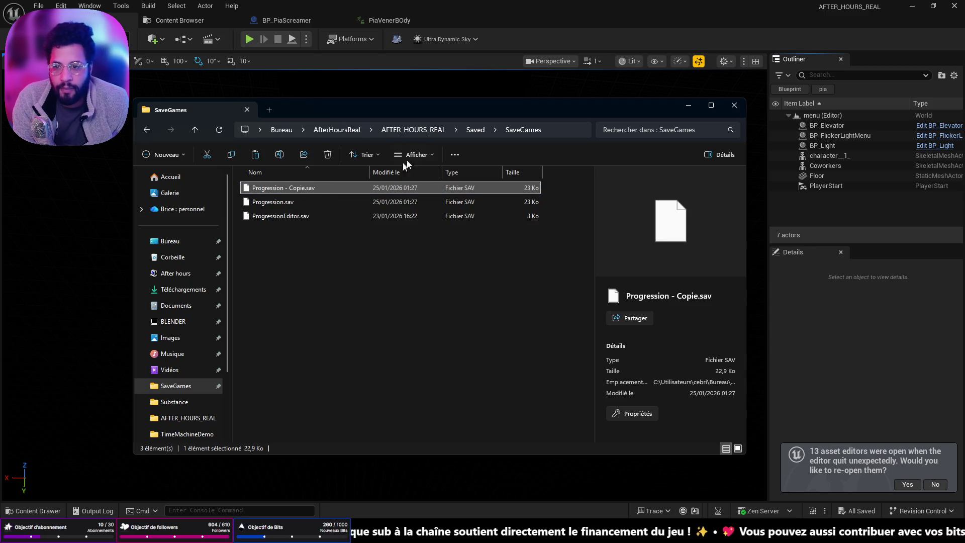
left_click(814, 286)
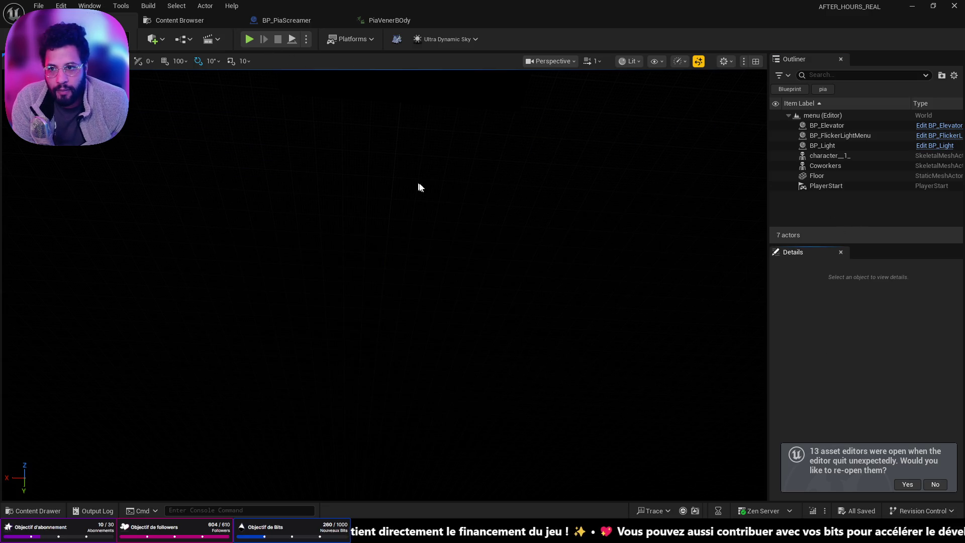
- Switch the viewport to Unlit shading and swing the view onto the floor and characters
left_click(628, 62)
left_click(644, 106)
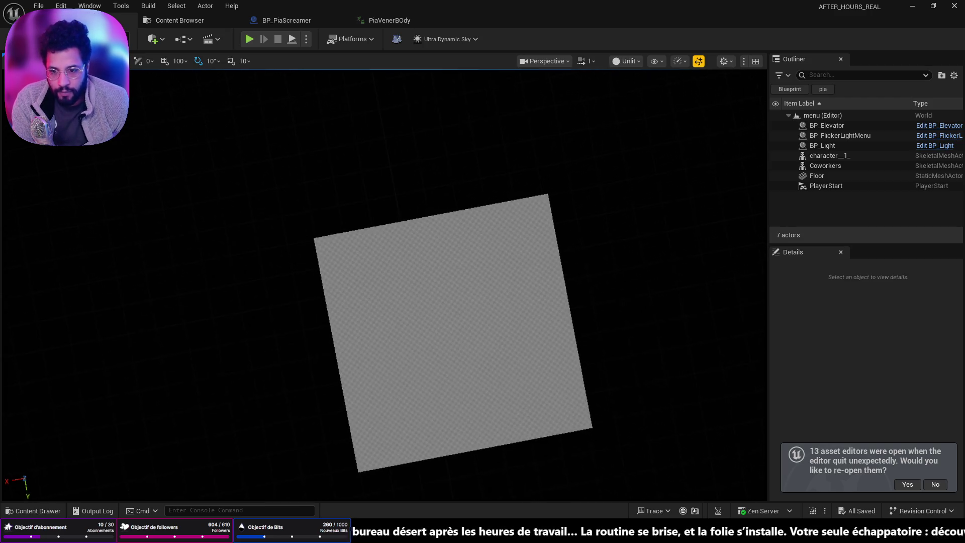
scroll(384, 284, "up", 2)
mouse_move(384, 283)
left_mouse_down()
mouse_move(384, 263)
mouse_move(385, 307)
mouse_move(423, 81)
left_mouse_up()
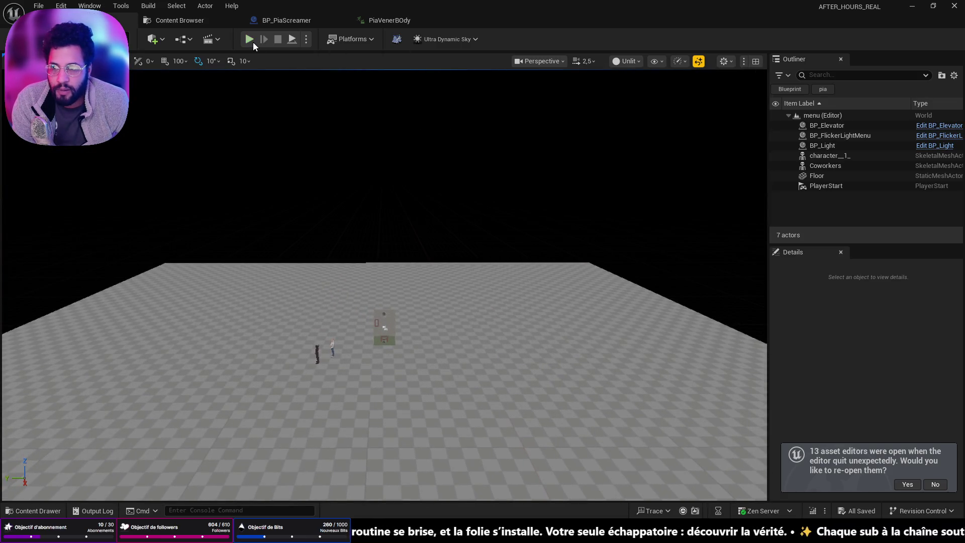
- Play in editor, use Load Game to reach the Office, stop, and bring up BP_PiaScreamer
left_click(254, 38)
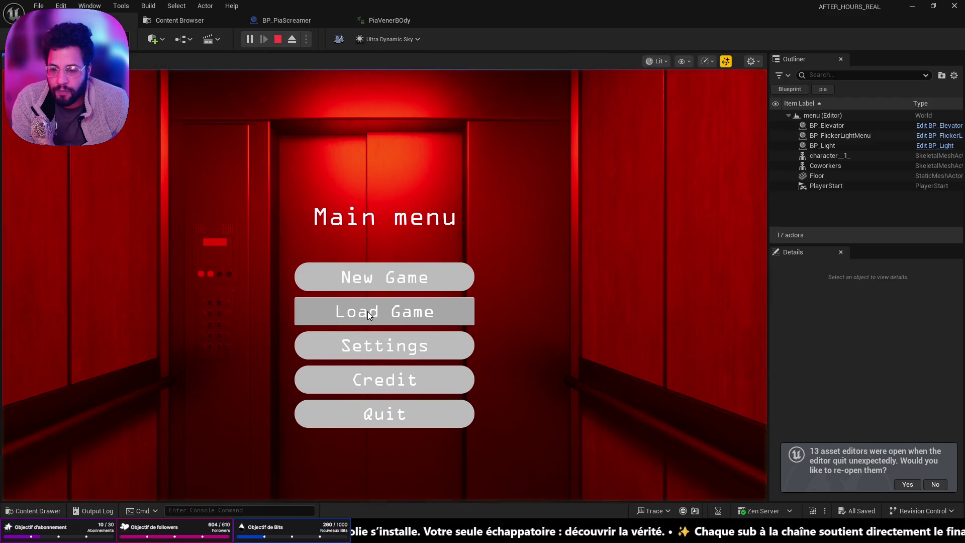
left_click(367, 311)
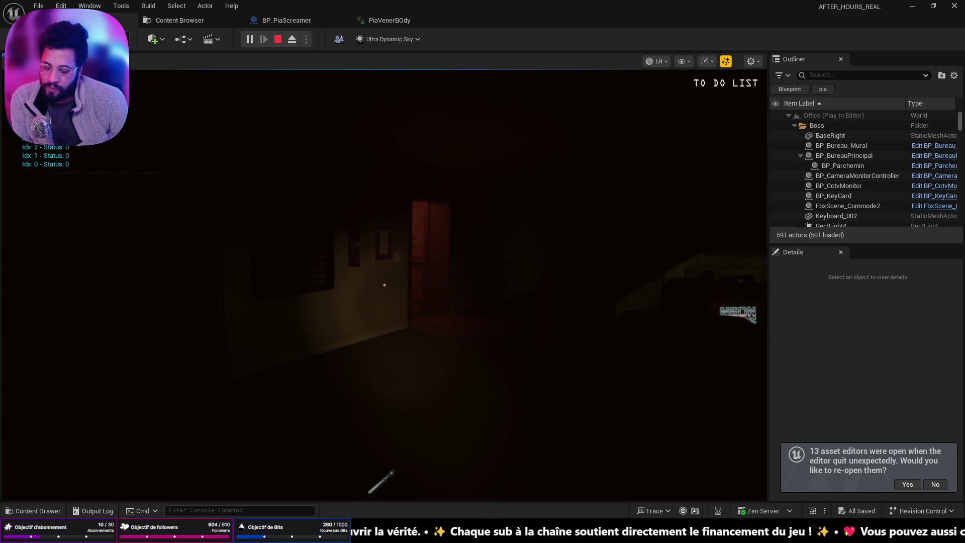
key("Escape")
left_click(295, 21)
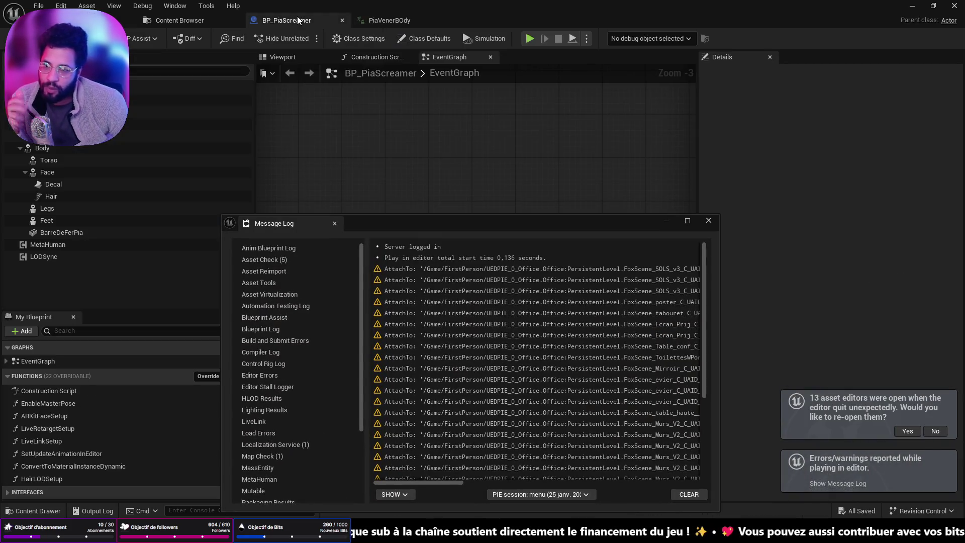
- Move the Branch, Delay, Play Sound and Remove nodes up-left toward Open Level 'Asylum'
left_click(665, 221)
scroll(643, 233, "down", 2)
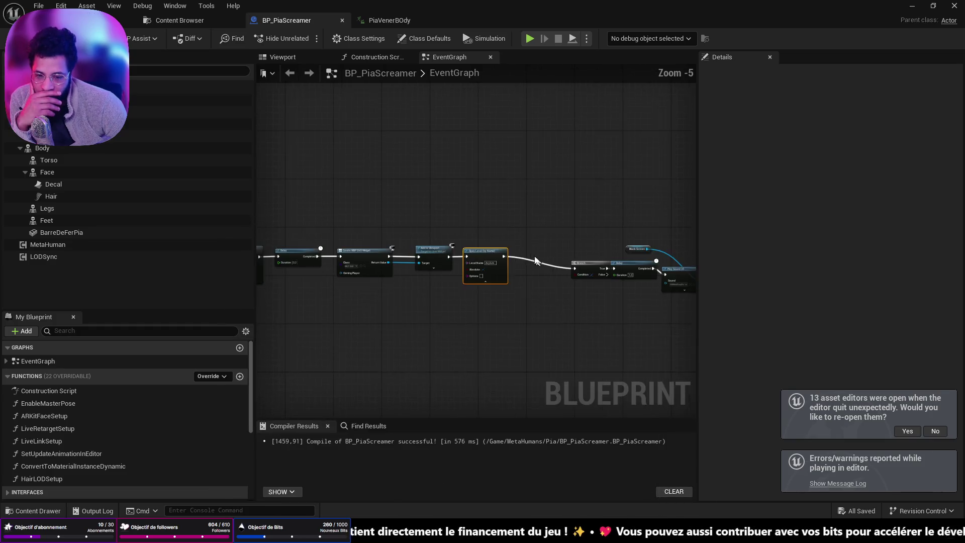
left_click_drag(346, 200, 586, 329)
left_click(394, 224)
left_click_drag(380, 188, 567, 302)
mouse_move(513, 255)
left_mouse_down()
mouse_move(473, 246)
mouse_move(497, 251)
mouse_move(484, 251)
left_mouse_up()
scroll(472, 246, "up", 5)
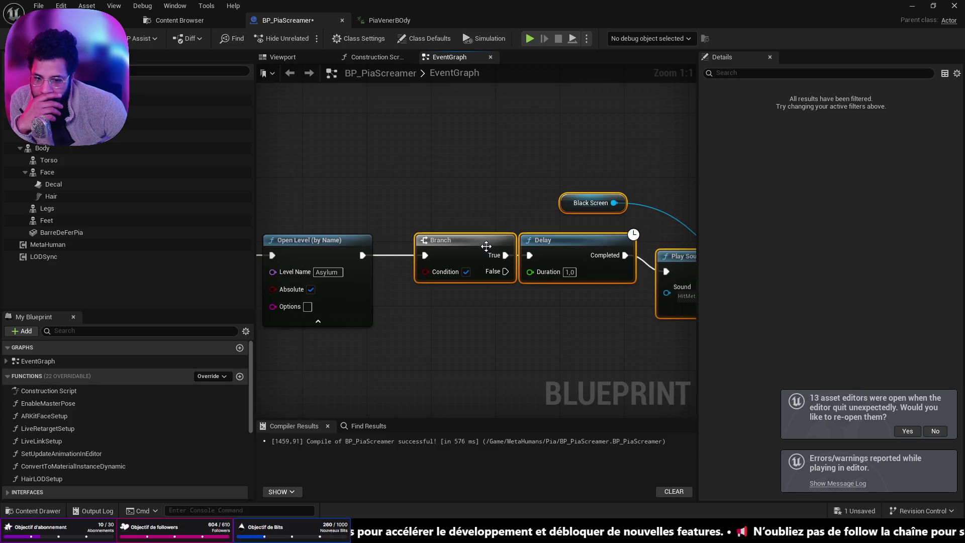
left_click_drag(433, 295, 536, 291)
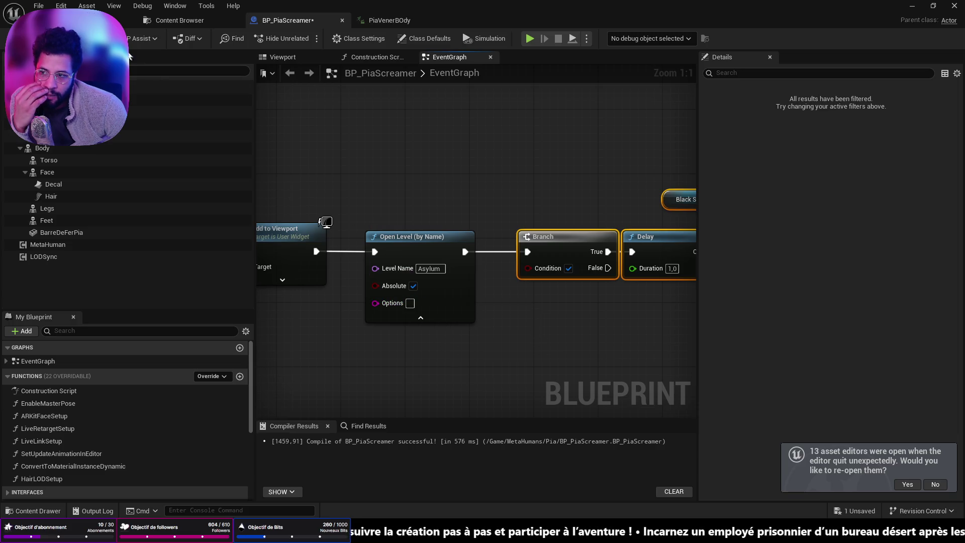
- Run Standalone Game, load the save, walk to the body and trigger the jump-scare, then close it
left_click(528, 42)
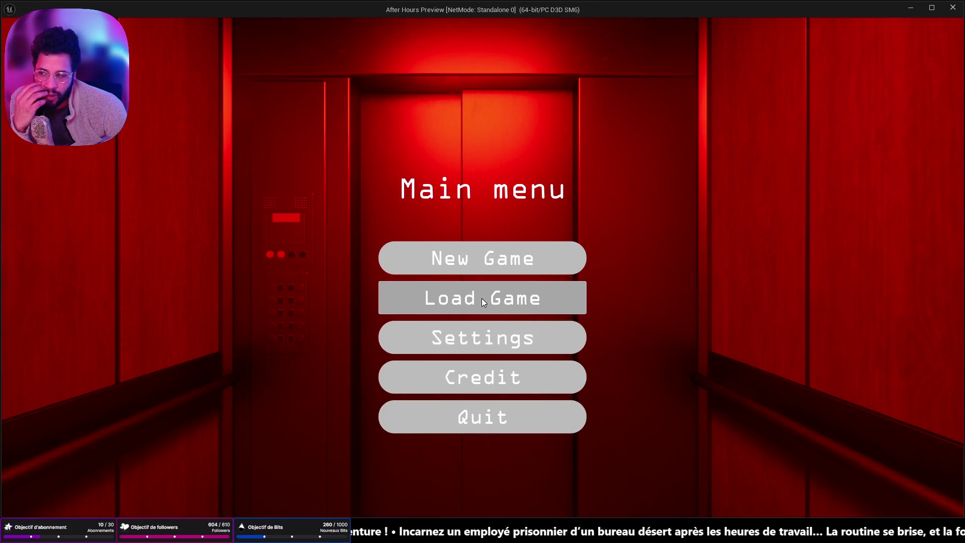
left_click(476, 297)
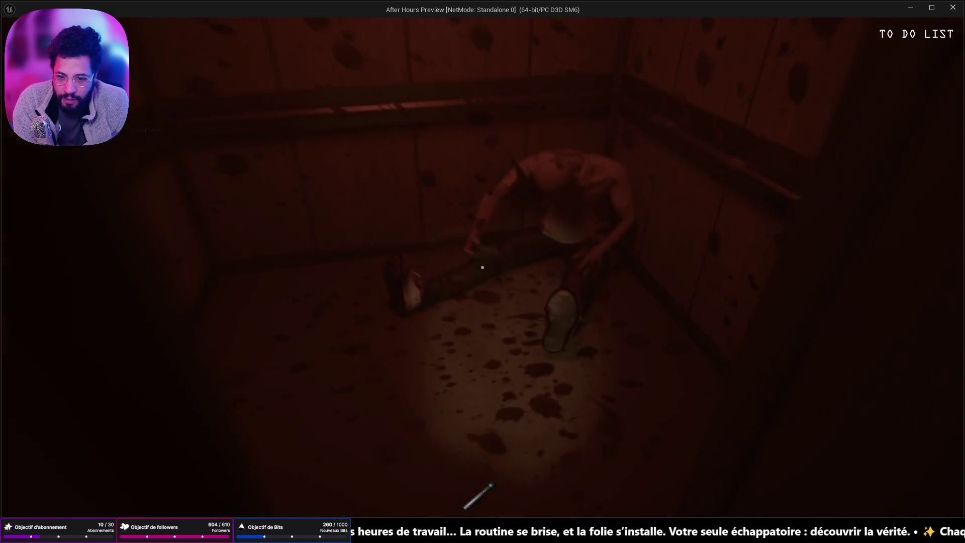
key("w")
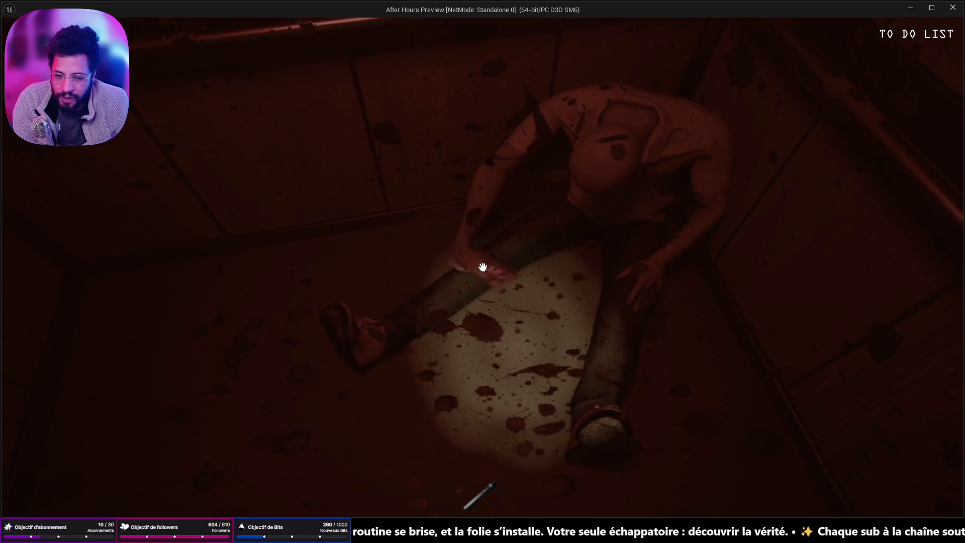
left_click(482, 267)
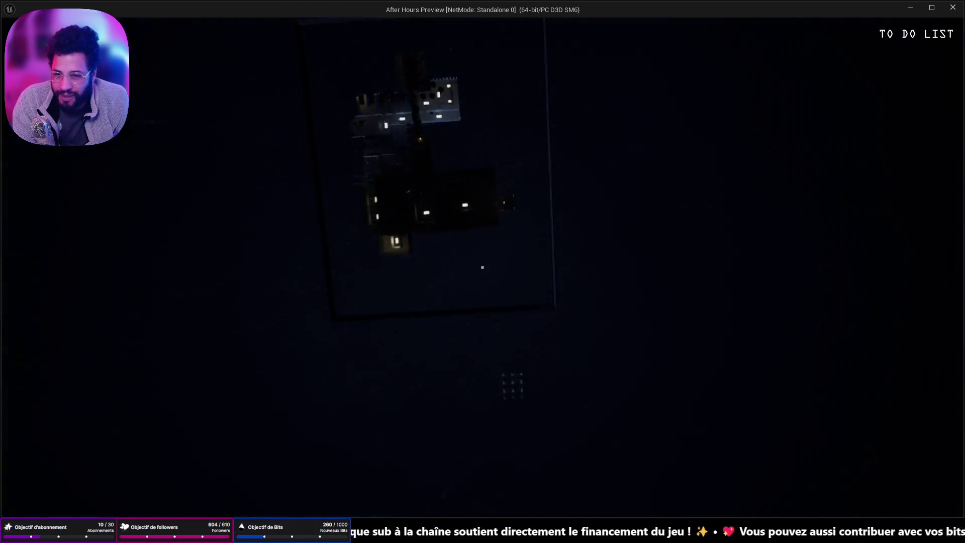
key("Escape")
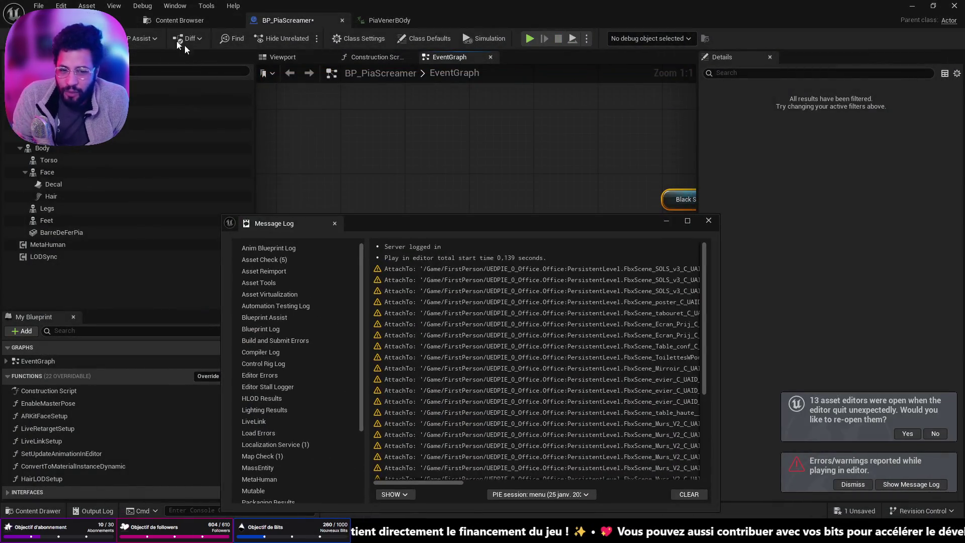
left_click(666, 221)
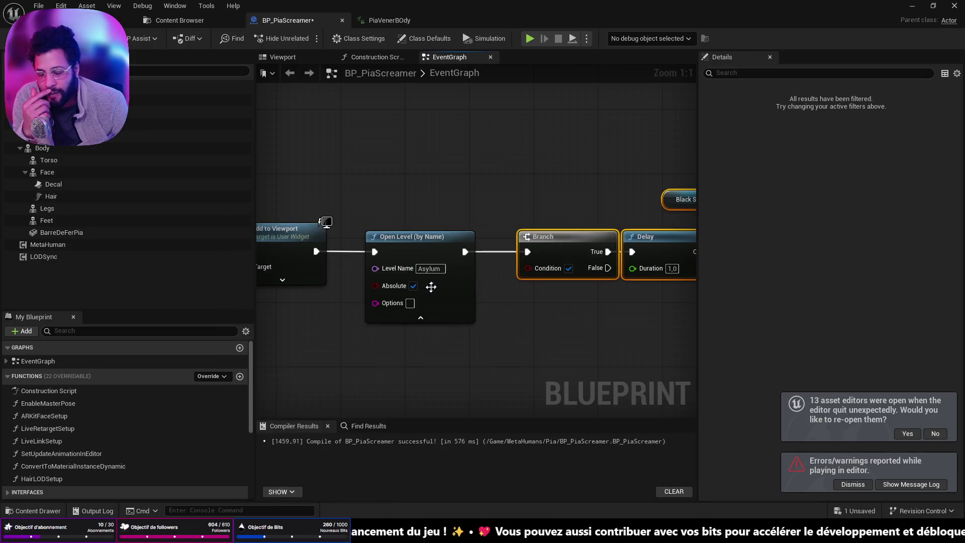
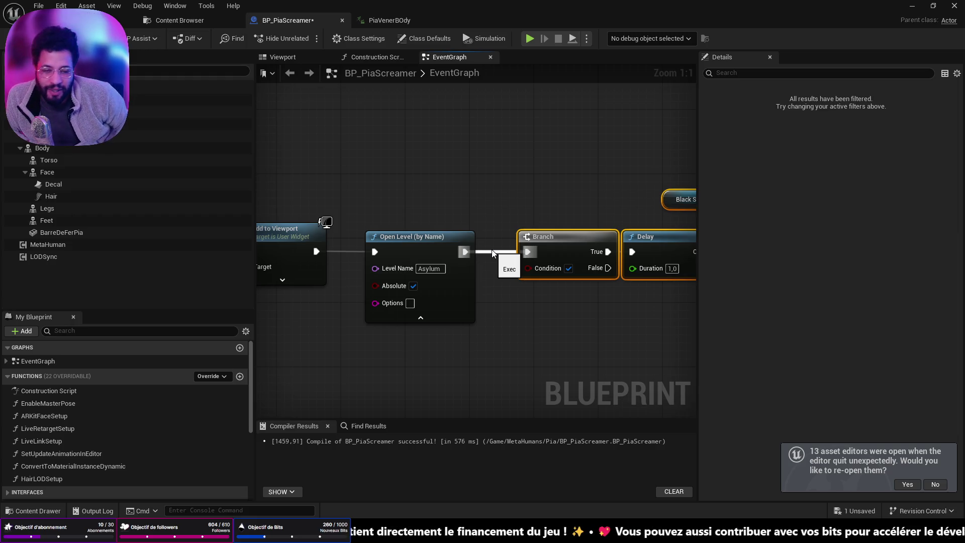
- Realign the Branch, Delay and Black Screen nodes beside Open Level (Asylum), then return to the level viewport
mouse_move(565, 247)
left_mouse_down()
mouse_move(553, 242)
mouse_move(591, 237)
left_mouse_up()
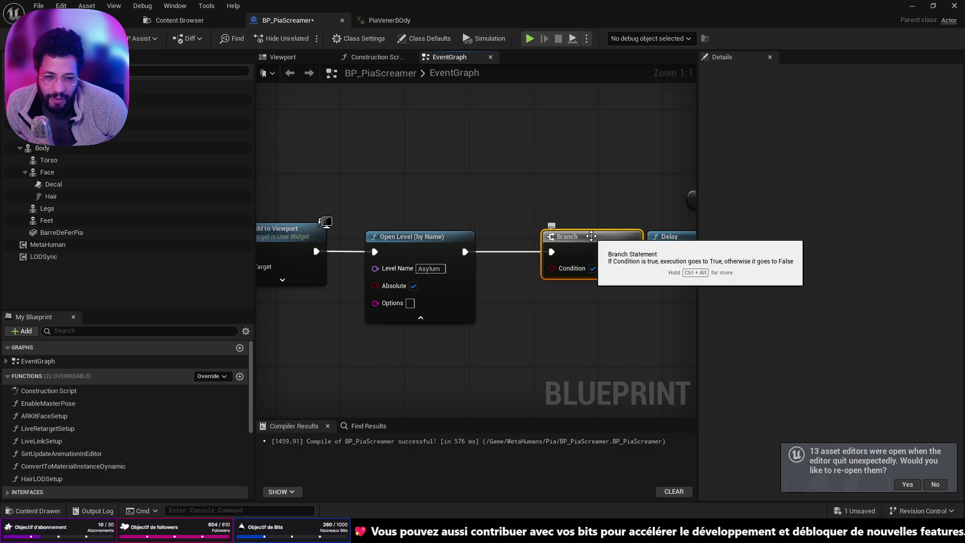
left_click_drag(585, 236, 537, 244)
scroll(544, 300, "down", 3)
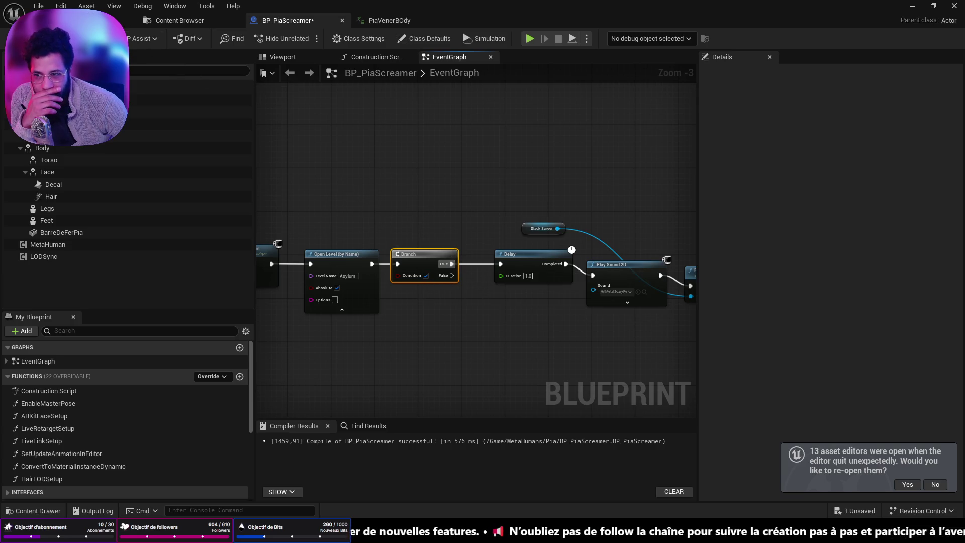
left_click(80, 20)
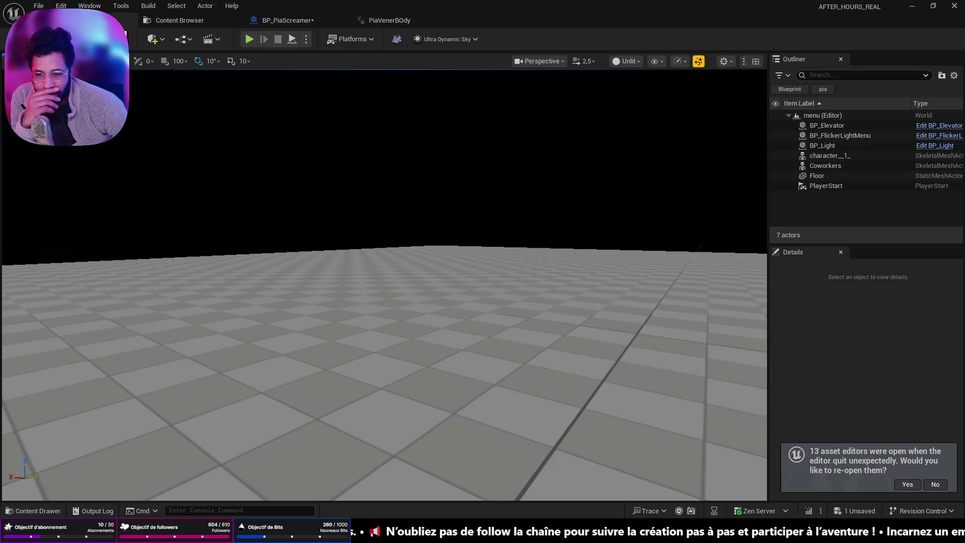
- Load the Asylum level from File > Recent Levels
left_click(38, 6)
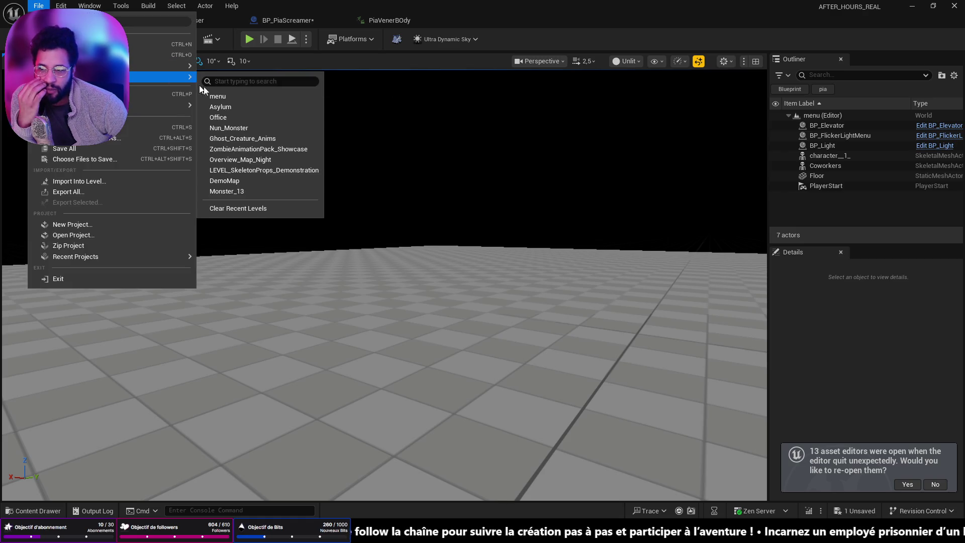
left_click(422, 286)
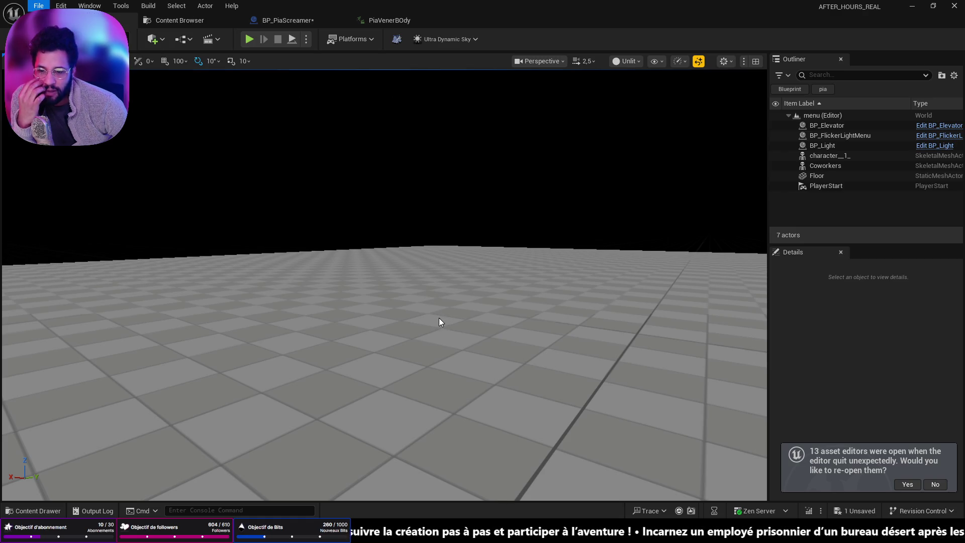
scroll(400, 392, "up", 10)
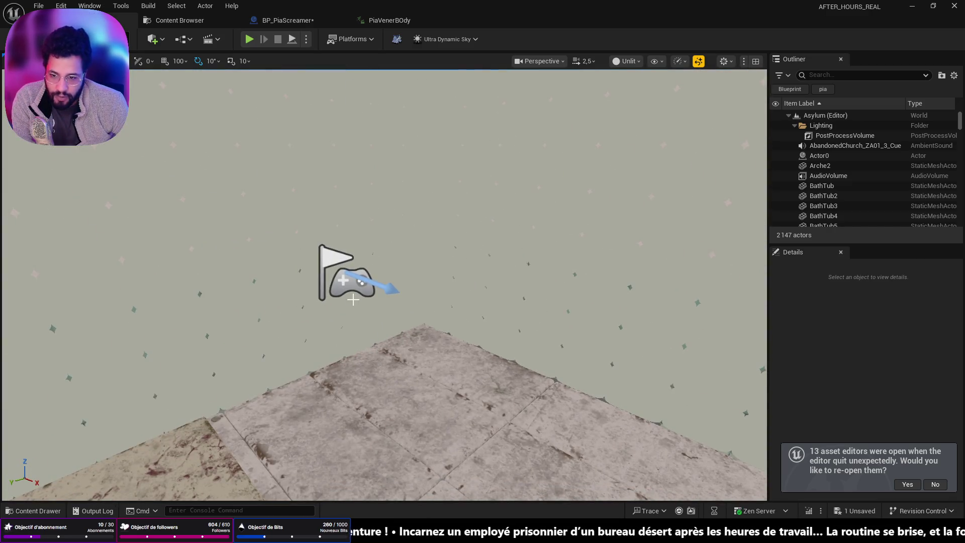
- Select Asylum's PlayerStart, check its placement and Details, and bring up the Content Drawer
left_click(349, 294)
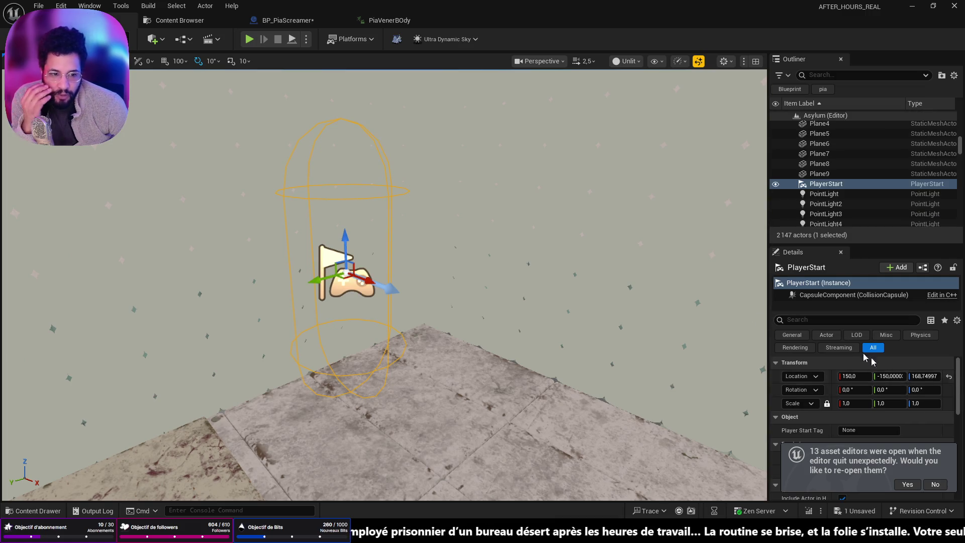
scroll(923, 405, "down", 5)
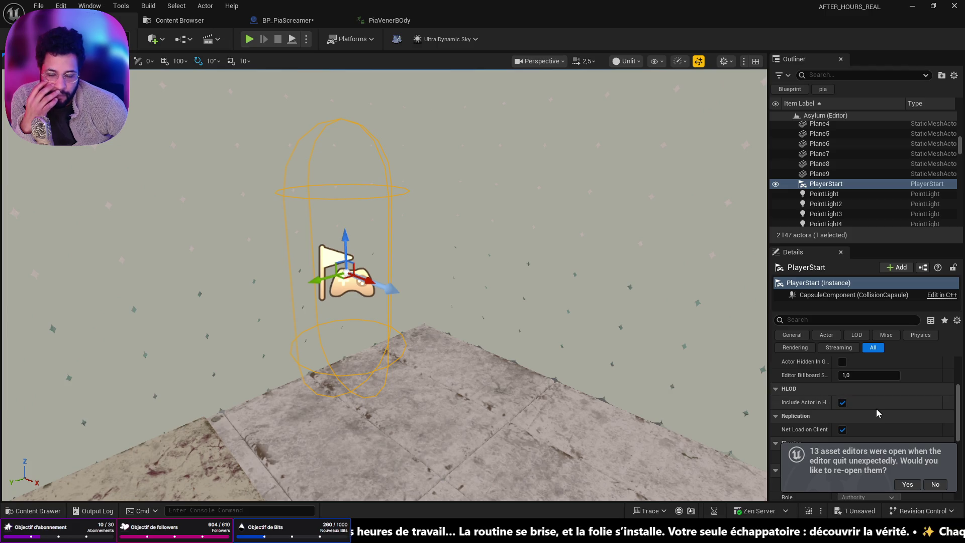
left_click_drag(434, 322, 434, 352)
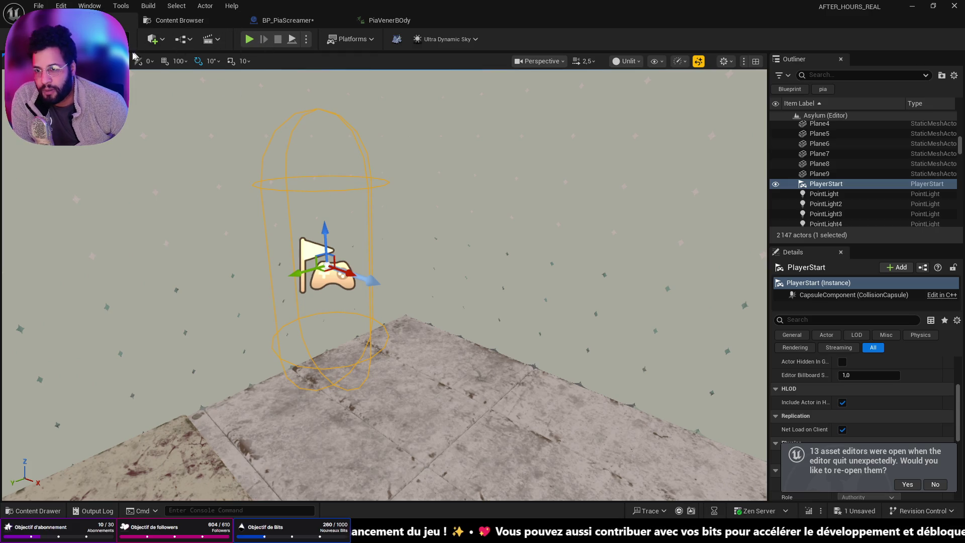
key("ctrl+space")
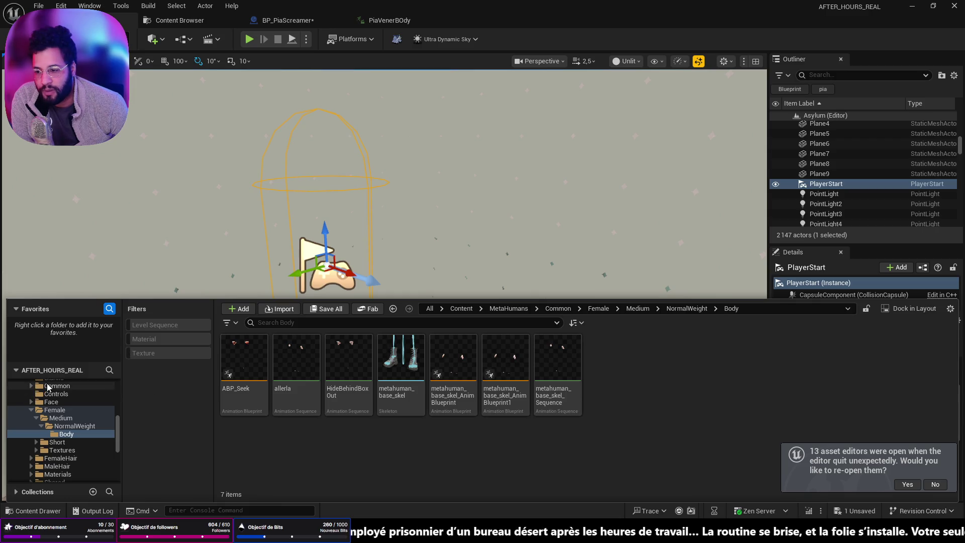
- Show all project content in the Content Browser, declining the save prompt
scroll(75, 412, "up", 10)
left_click(59, 384)
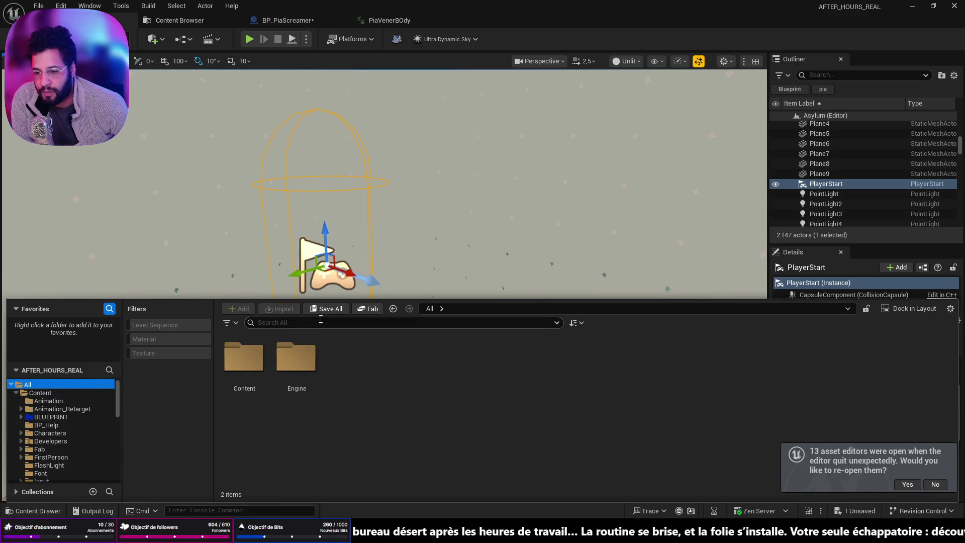
left_click(317, 310)
left_click(614, 377)
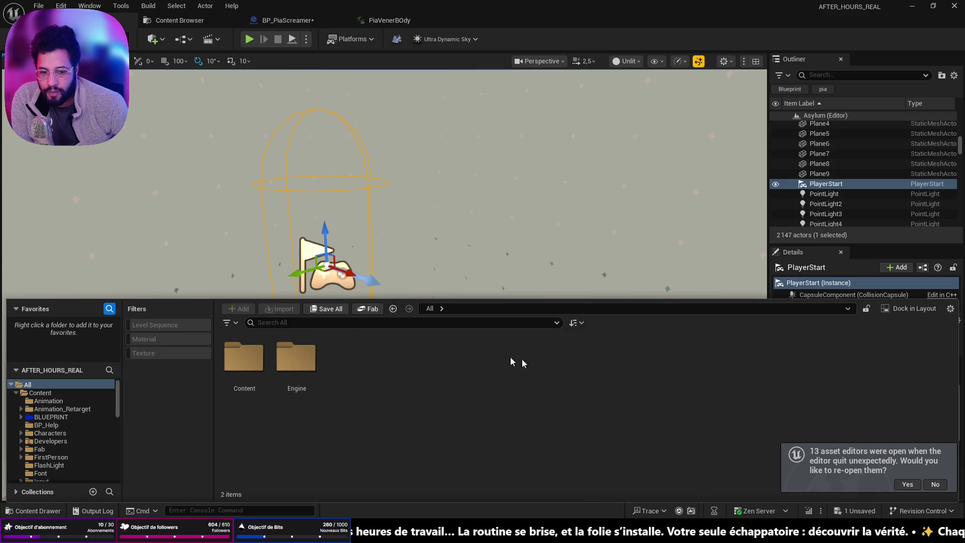
- Search the content for 'menu' and open the WBP_MenuAndSettings widget blueprint
left_click(448, 320)
type("menu")
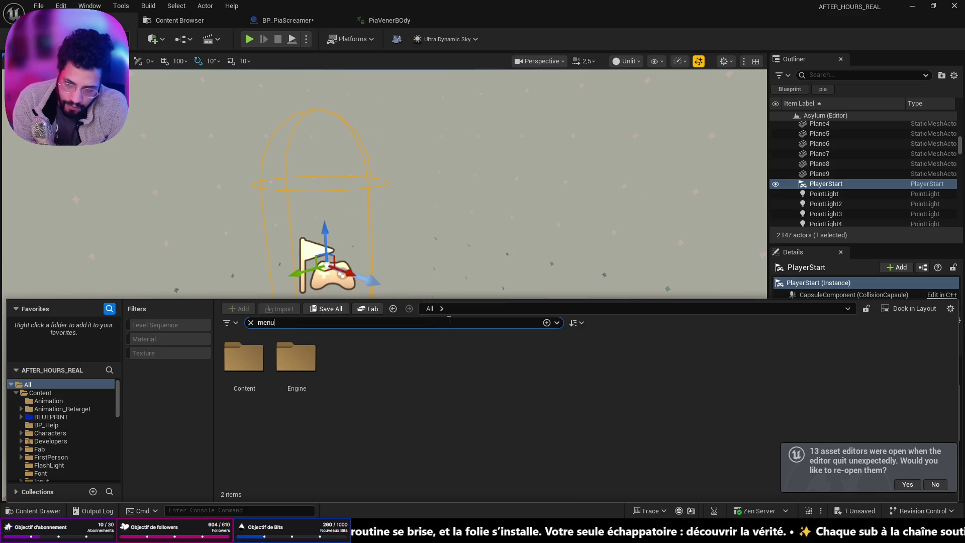
scroll(703, 406, "down", 5)
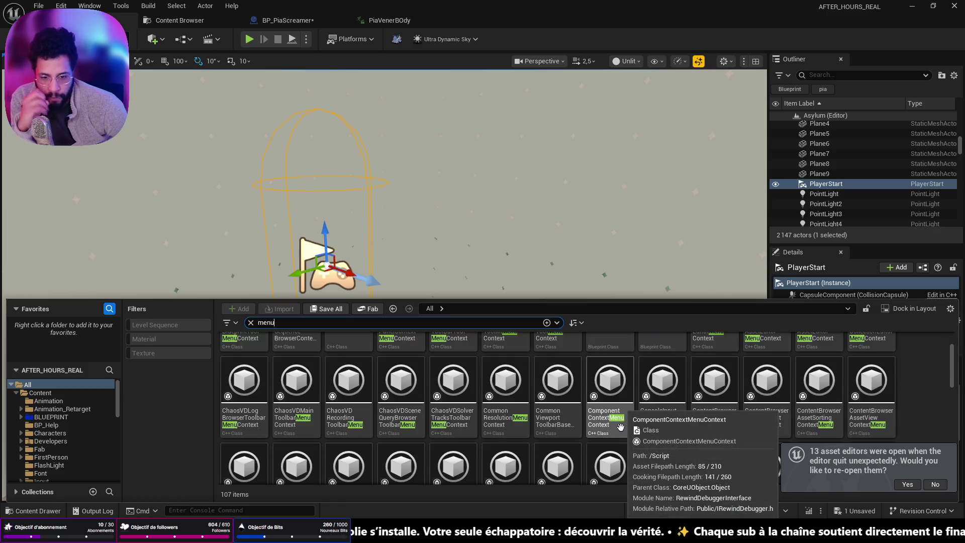
scroll(729, 409, "down", 3)
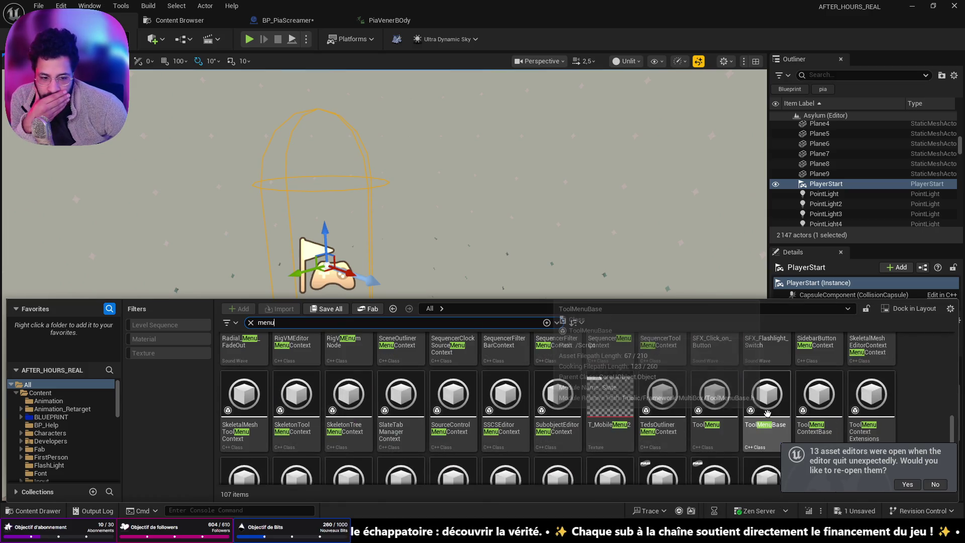
mouse_move(306, 414)
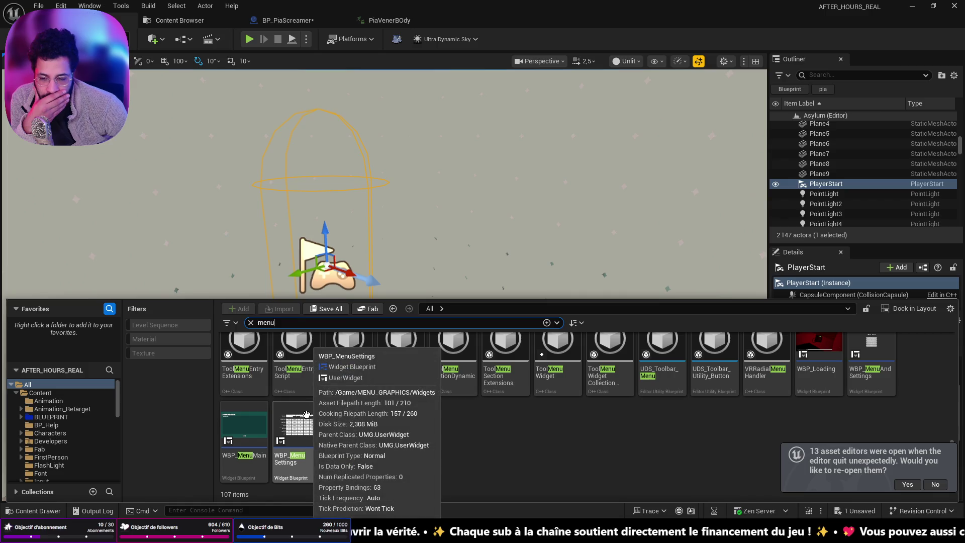
scroll(632, 454, "up", 1)
left_click(874, 357)
double_click(874, 357)
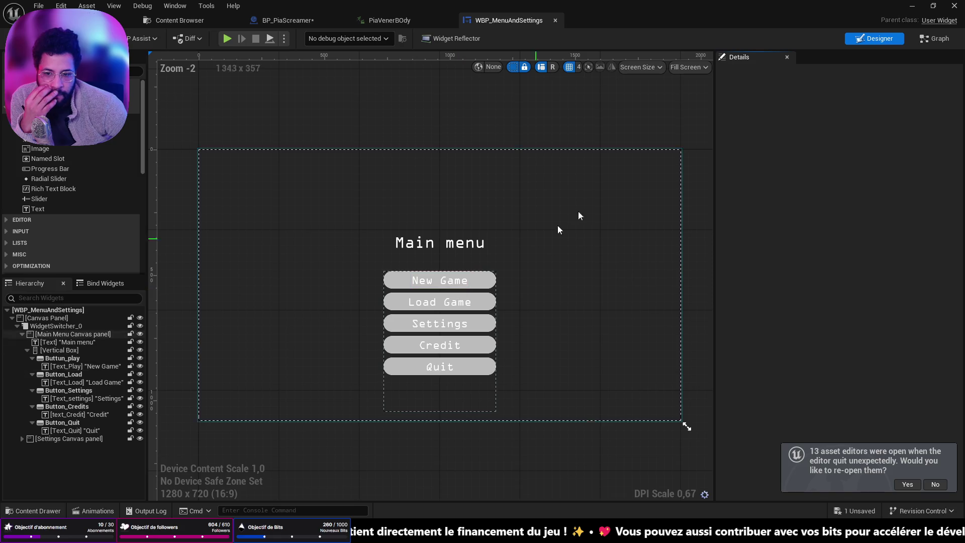
- Switch the widget to its event graph and find the On Clicked (Buttun_play) chain
left_click(937, 39)
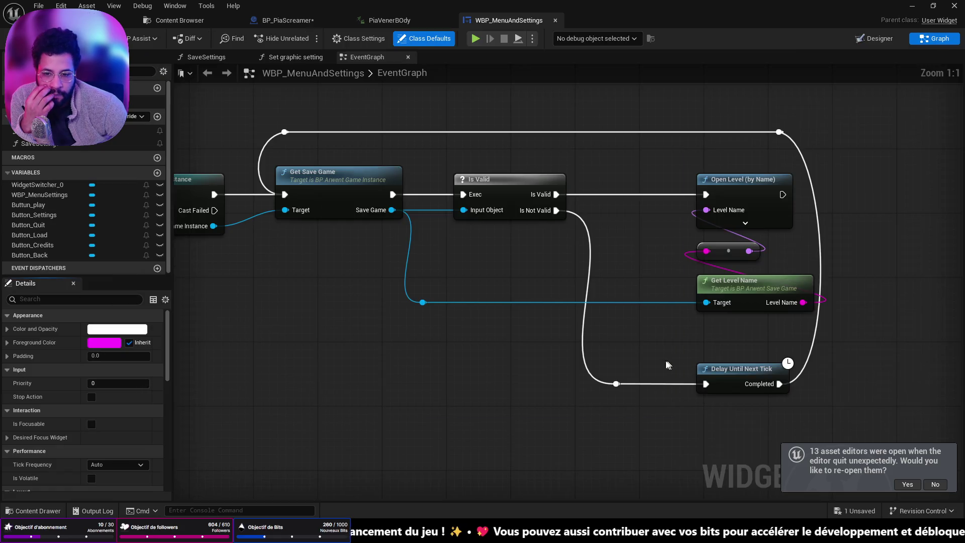
scroll(426, 256, "down", 5)
scroll(453, 351, "up", 4)
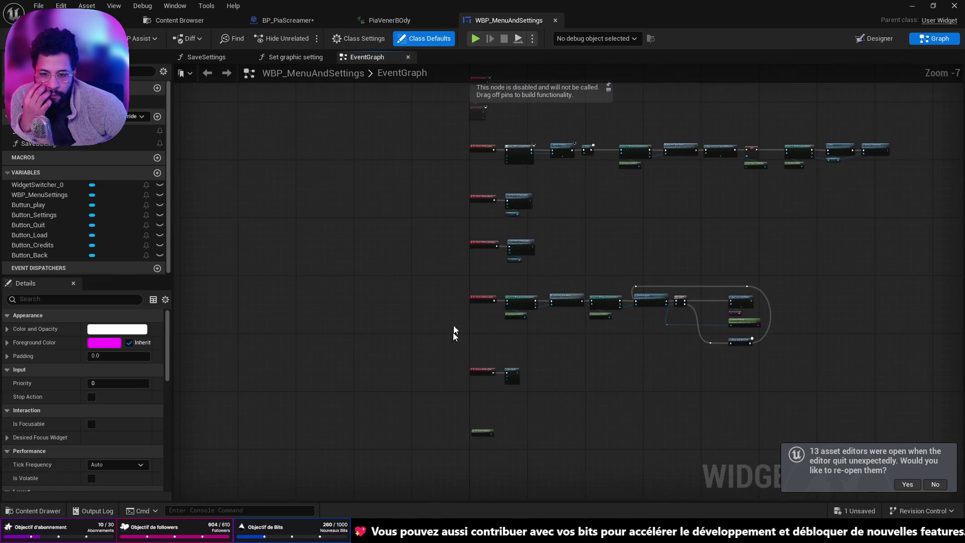
left_click_drag(485, 354, 462, 428)
left_click_drag(540, 238, 532, 306)
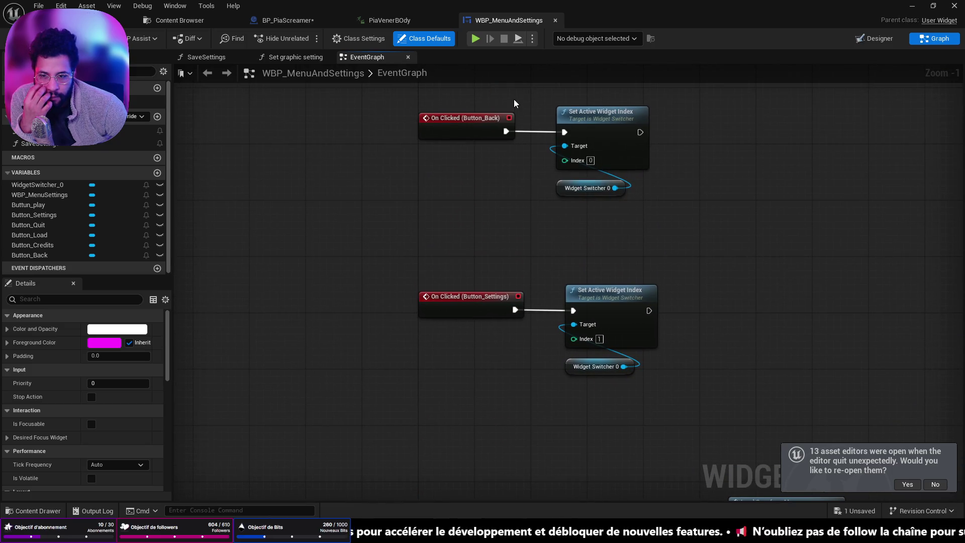
left_click_drag(513, 99, 456, 443)
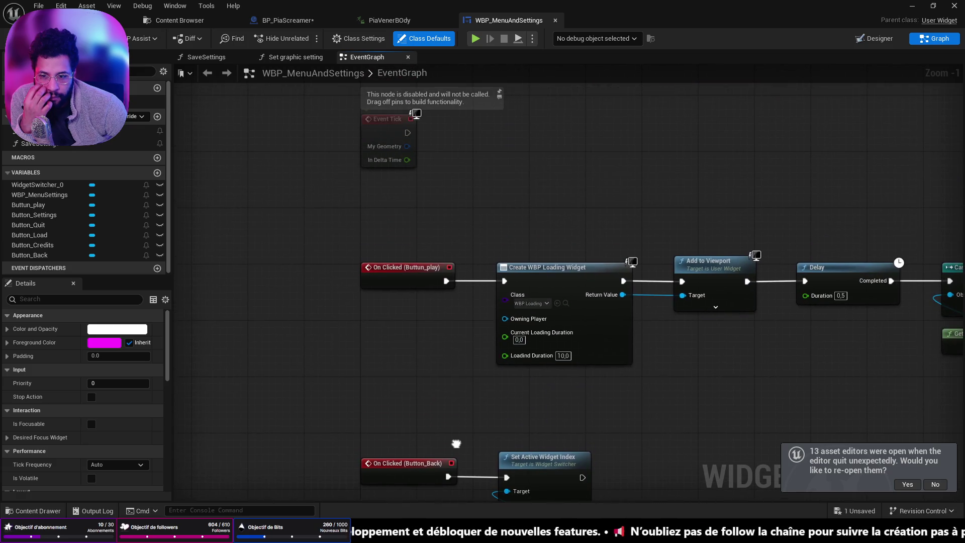
- Follow the play chain to Open Level (by Object Reference), expand its pins, then go back to BP_PiaScreamer
mouse_move(627, 320)
left_mouse_down()
mouse_move(610, 340)
mouse_move(555, 343)
left_mouse_up()
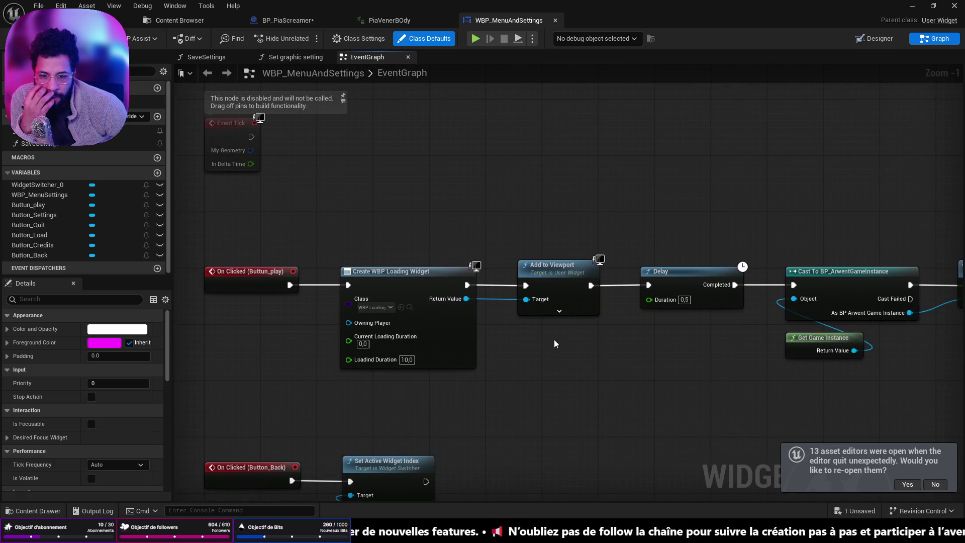
left_click_drag(796, 336, 475, 337)
mouse_move(886, 325)
left_mouse_down()
mouse_move(594, 312)
mouse_move(541, 295)
left_mouse_up()
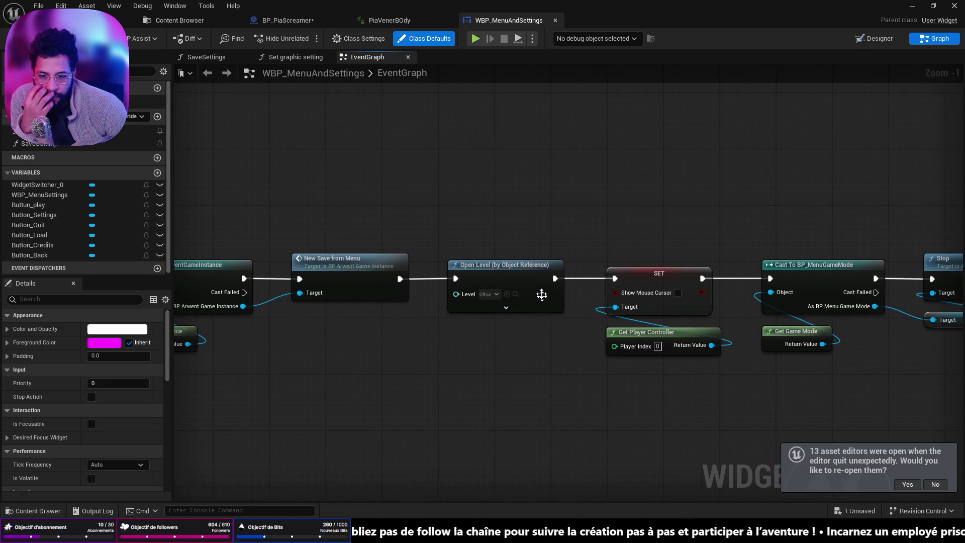
left_click(506, 307)
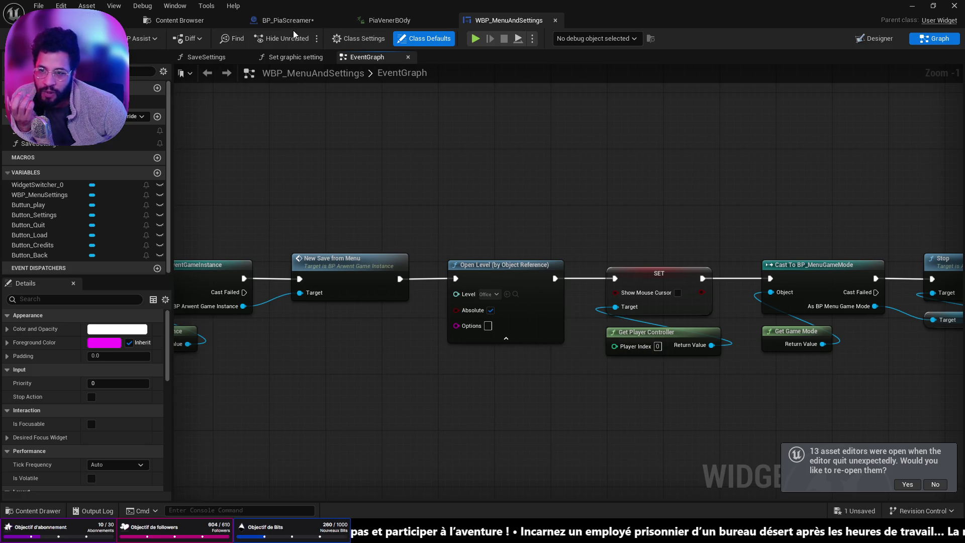
left_click(304, 22)
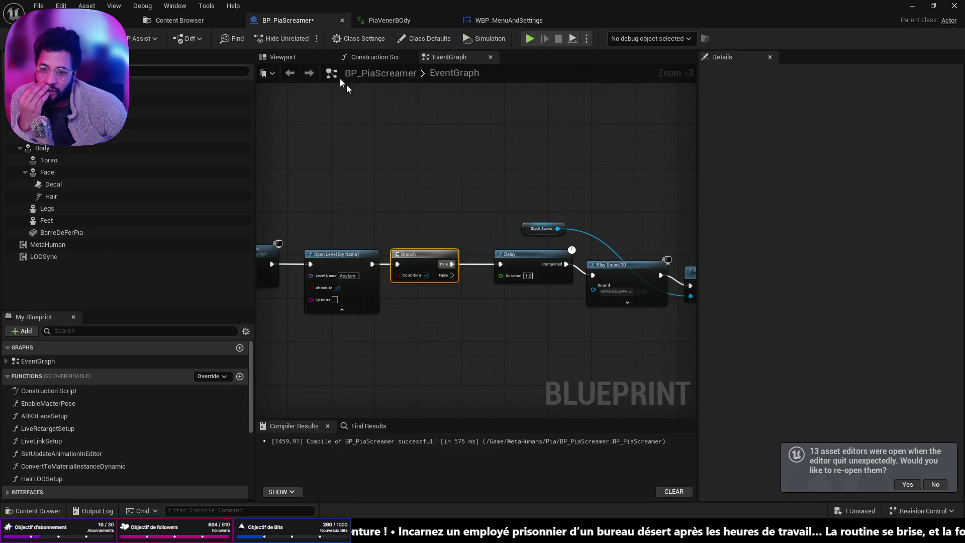
- Replace BP_PiaScreamer's Open Level (by Name) with Open Level (by Object Reference) set to Asylum
scroll(451, 282, "up", 4)
left_click(433, 287)
key("Delete")
left_click_drag(317, 254, 371, 249)
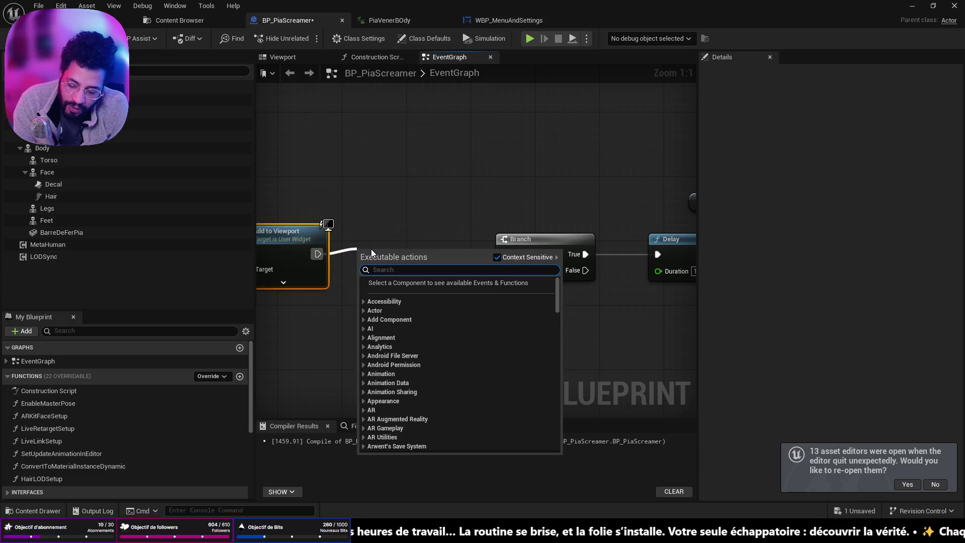
type("open level")
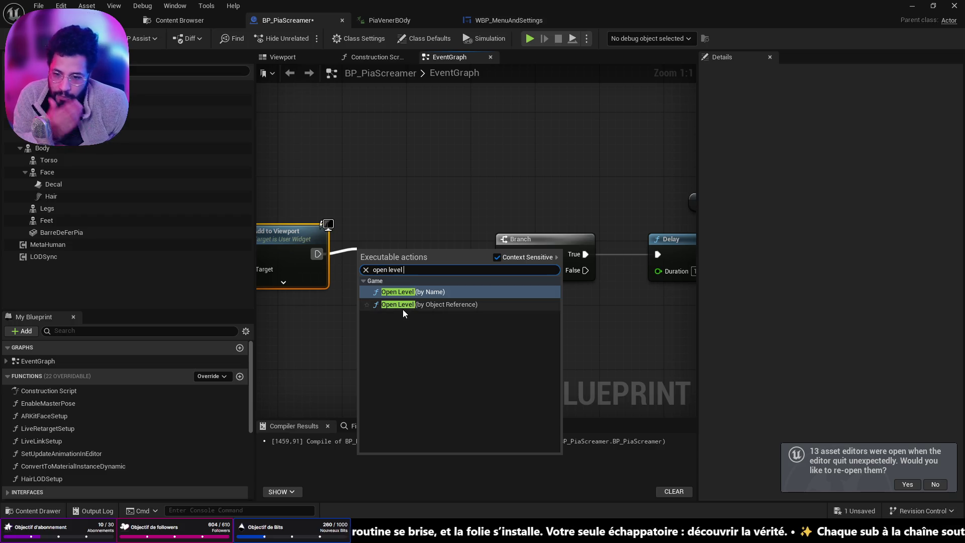
left_click(405, 305)
left_click(413, 300)
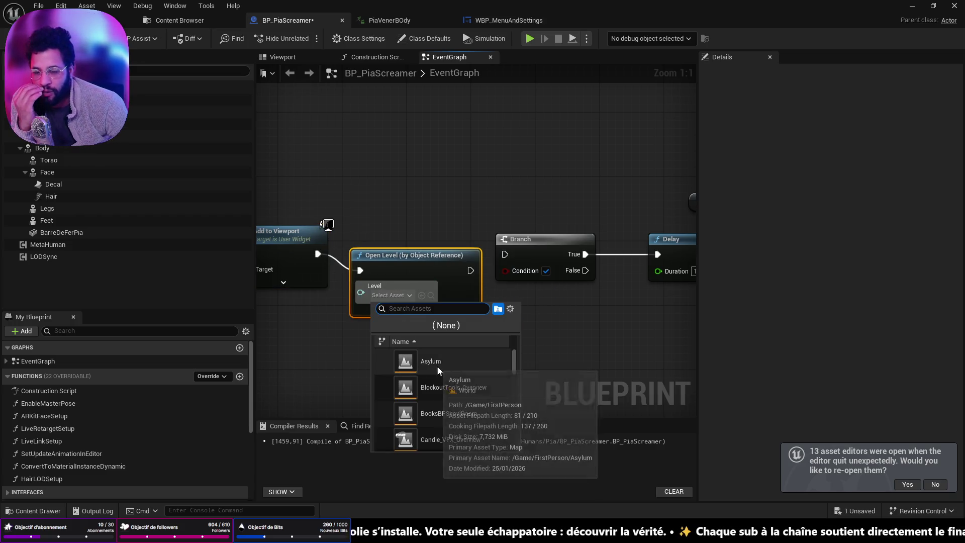
left_click(404, 364)
- Wire the new Open Level node into the Branch, show its Absolute and Options pins, and align it
left_click_drag(470, 270, 505, 254)
left_click(420, 243)
left_click_drag(426, 251, 434, 227)
left_click(424, 279)
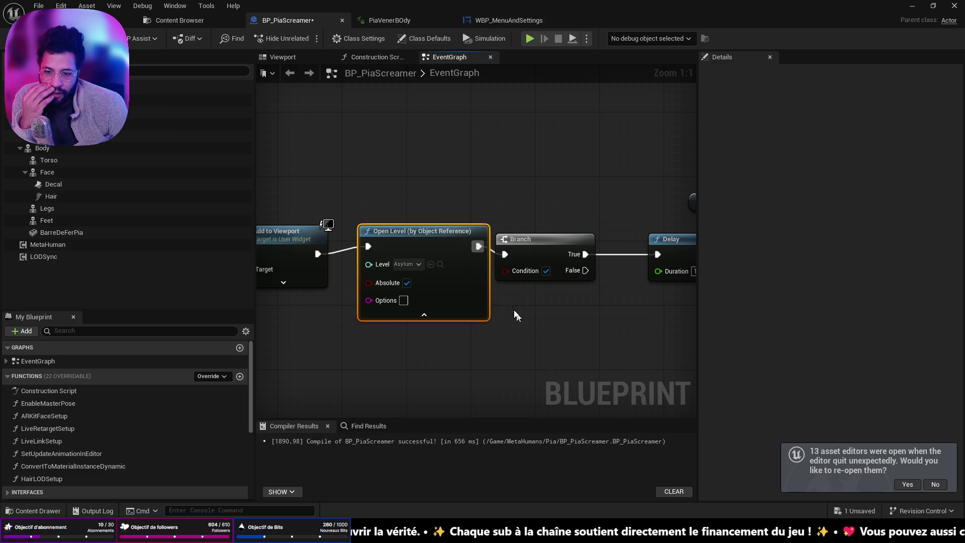
left_click_drag(455, 248, 446, 256)
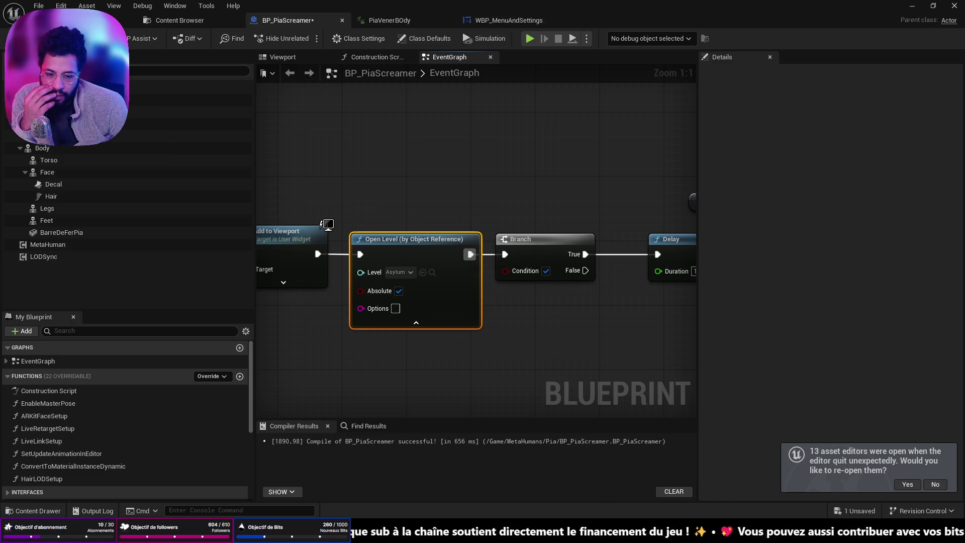
key("alt+Tab")
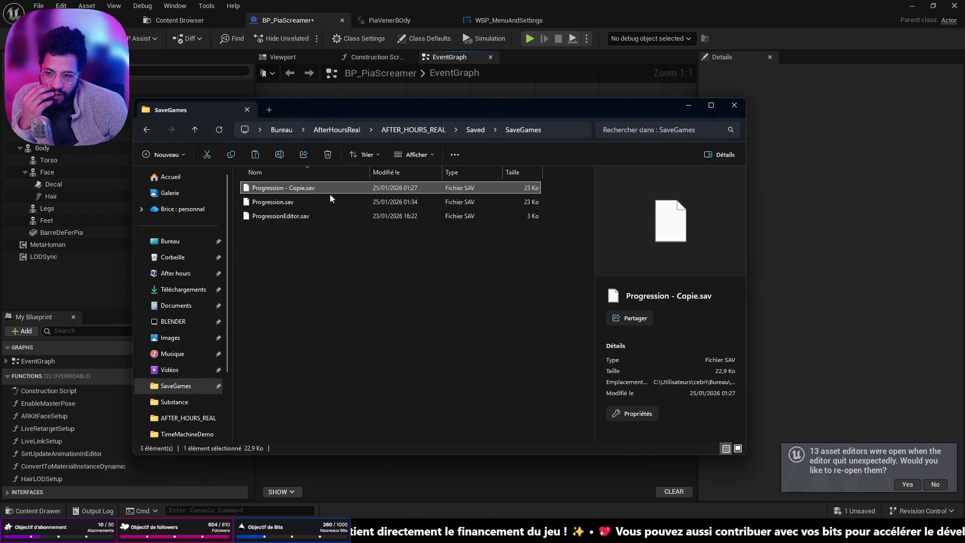
- Delete Progression.sav and rename the Progression - Copie.sav backup to Progression.sav
left_click(318, 200)
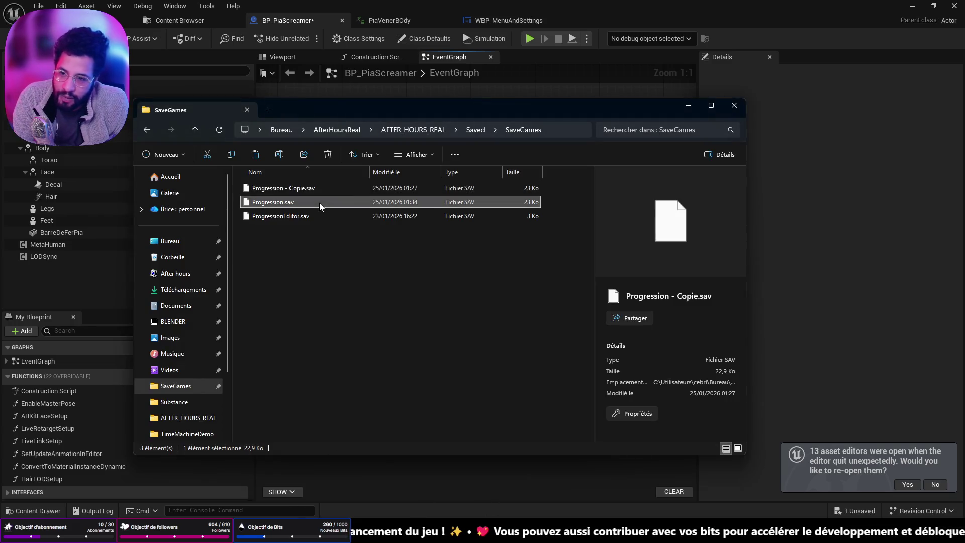
key("Delete")
left_click(334, 188)
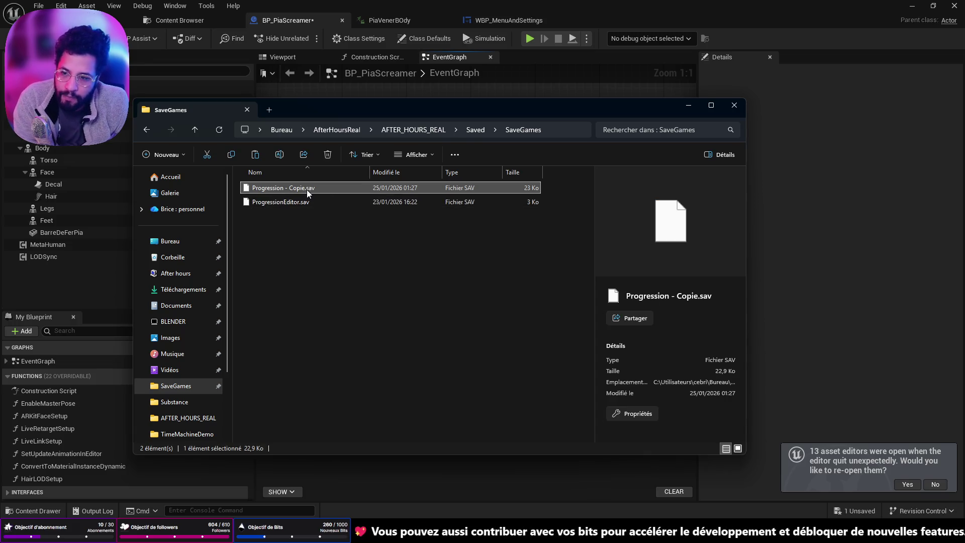
left_click(306, 187)
key("Right")
key("BackSpace")
key("BackSpace")
key("BackSpace")
key("BackSpace")
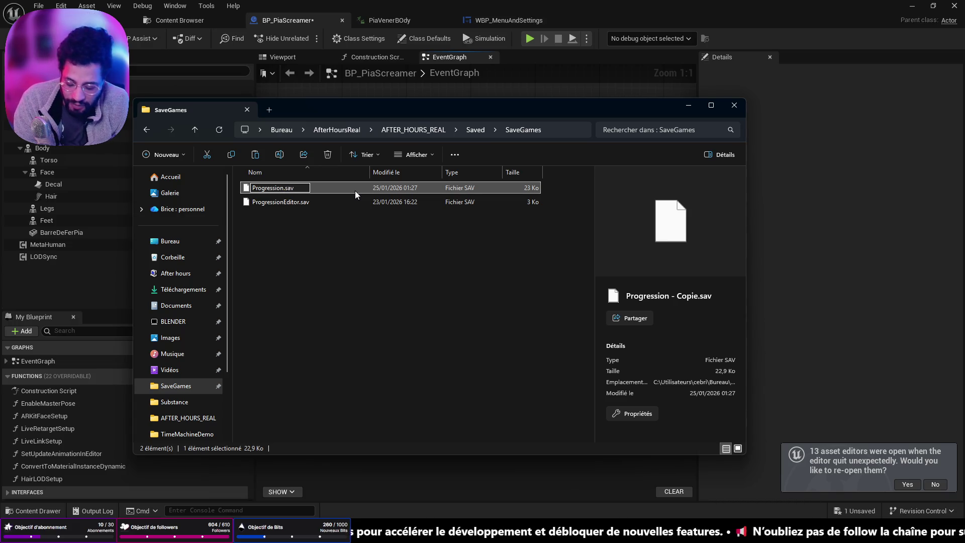
key("Return")
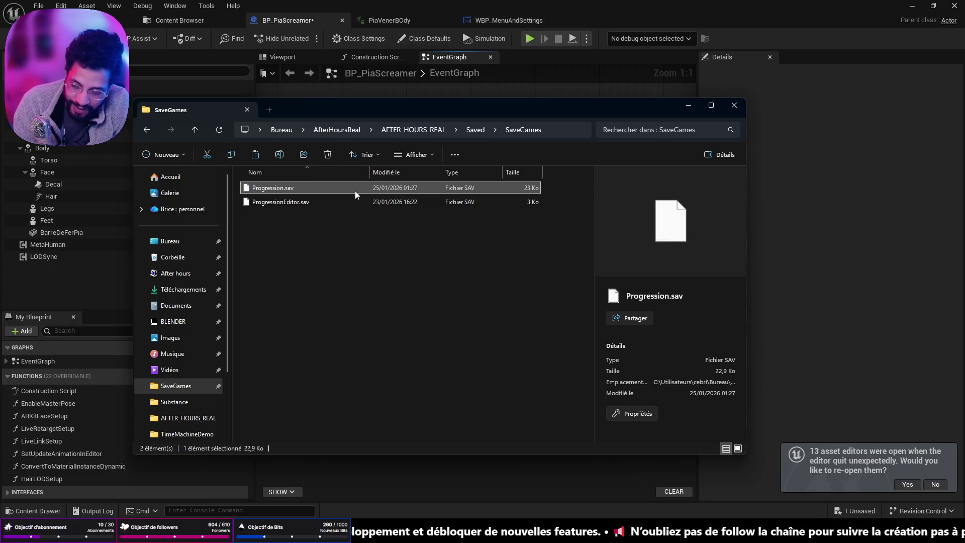
- Paste a fresh backup copy of Progression.sav and return to Unreal's level editor
key("ctrl+v")
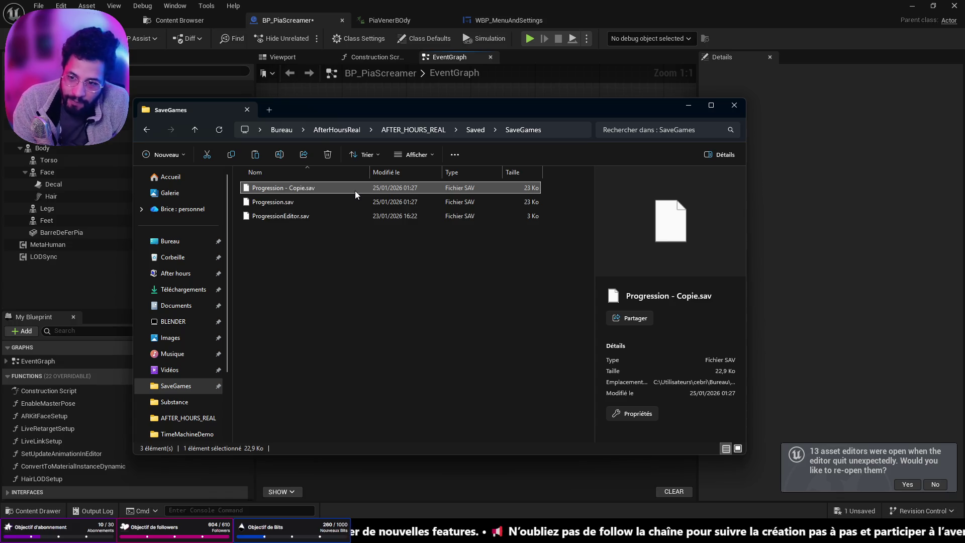
left_click(125, 95)
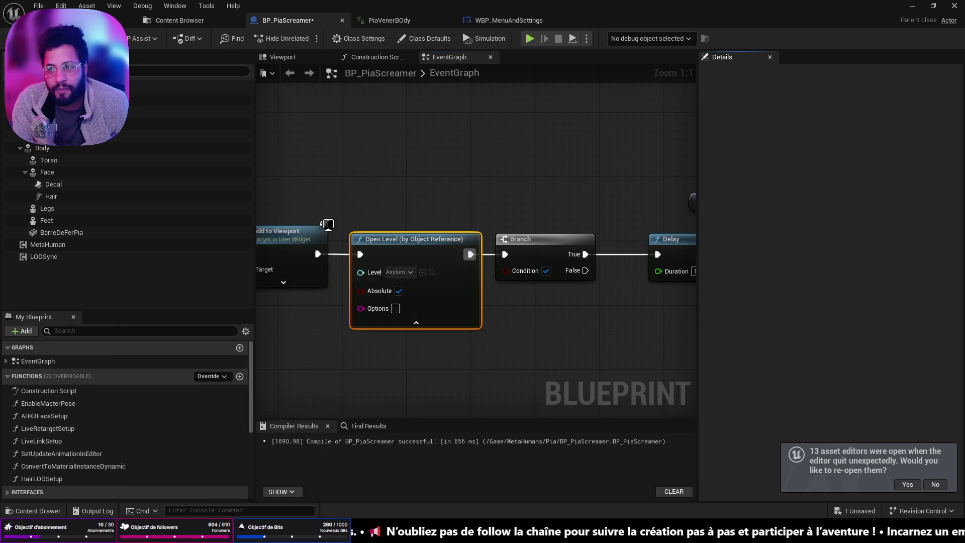
left_click(128, 20)
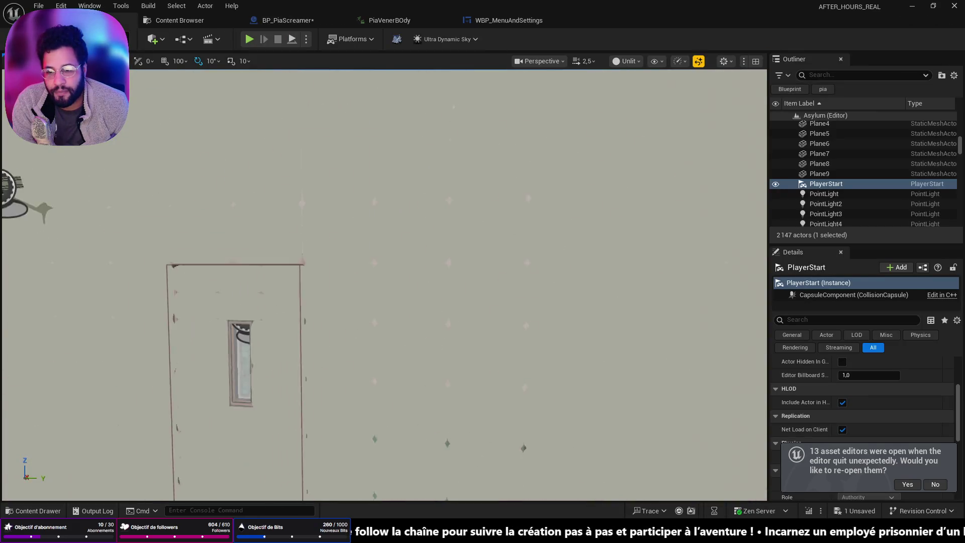
- Load the menu level from File > Recent Levels
left_click(39, 5)
mouse_move(166, 76)
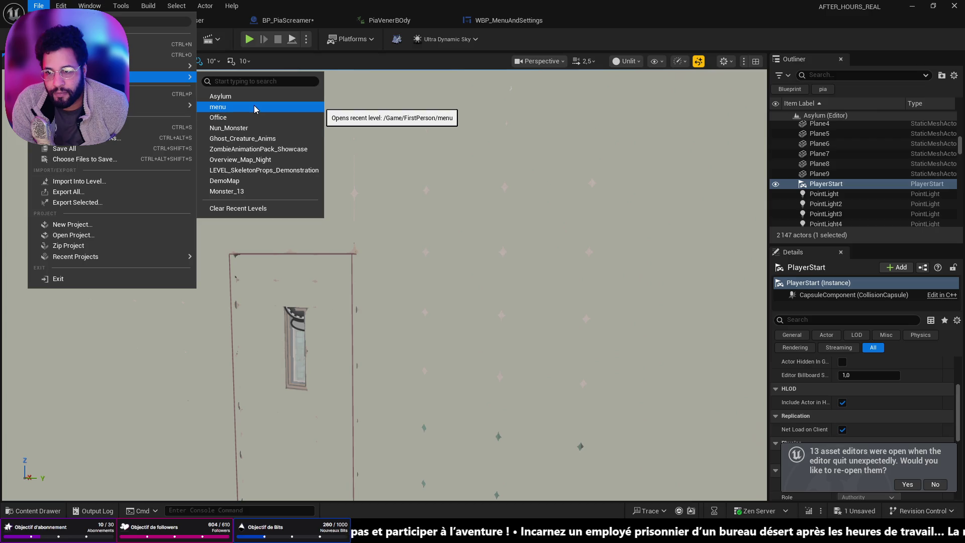
left_click(256, 107)
- Playtest from the main menu through Office into Asylum, then stop and close the Message Log
left_click(248, 39)
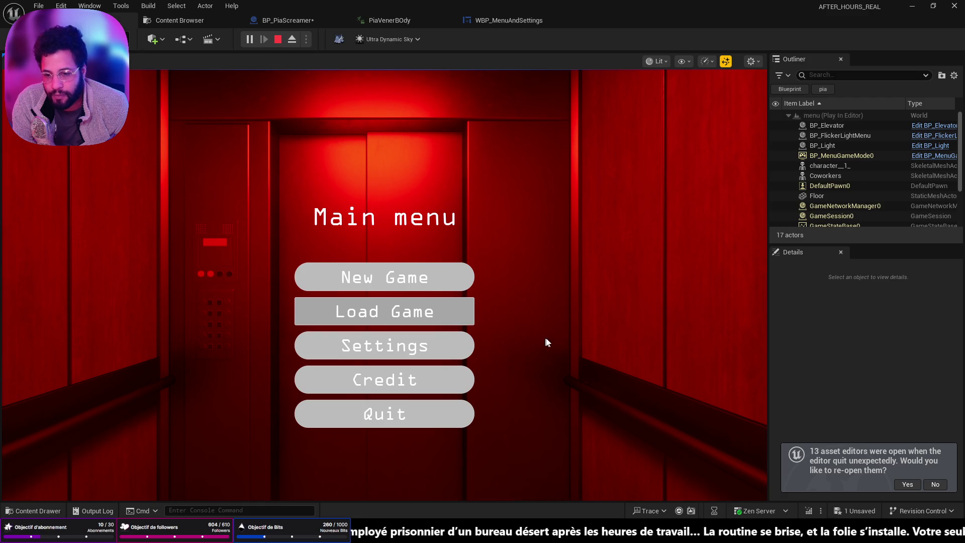
key("Return")
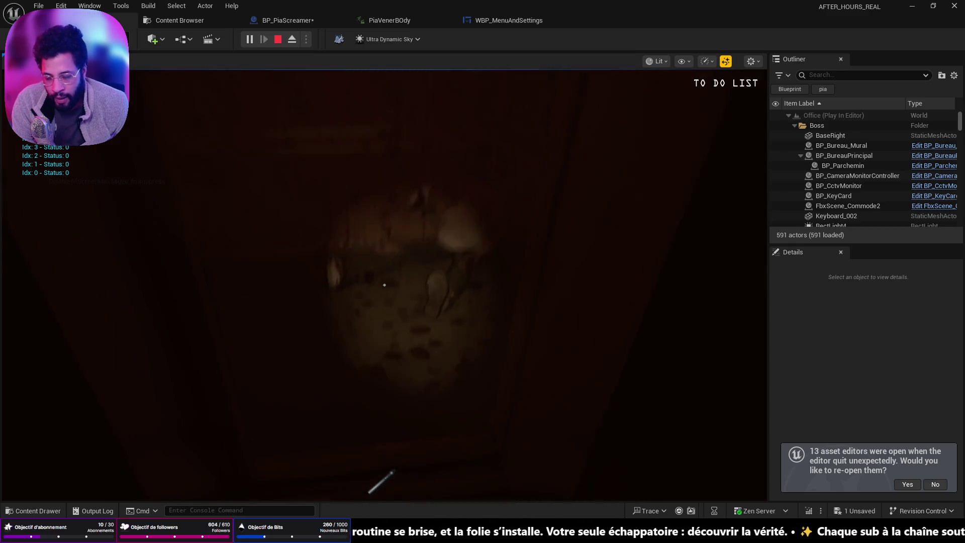
left_click(384, 284)
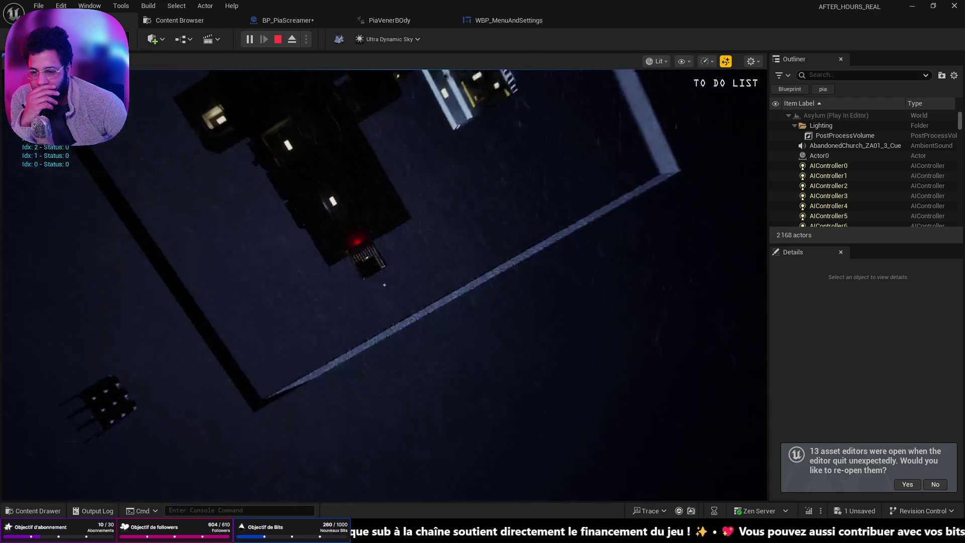
key("Escape")
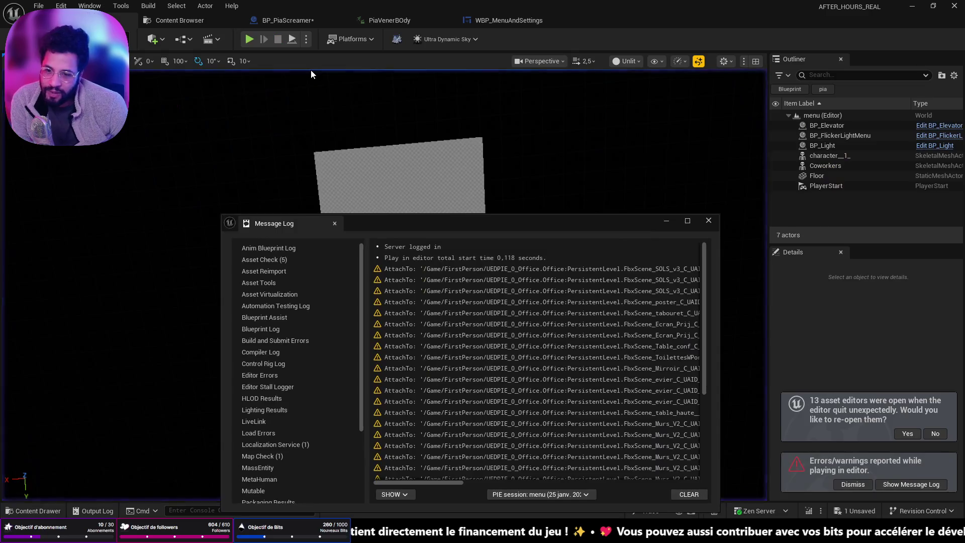
left_click(662, 221)
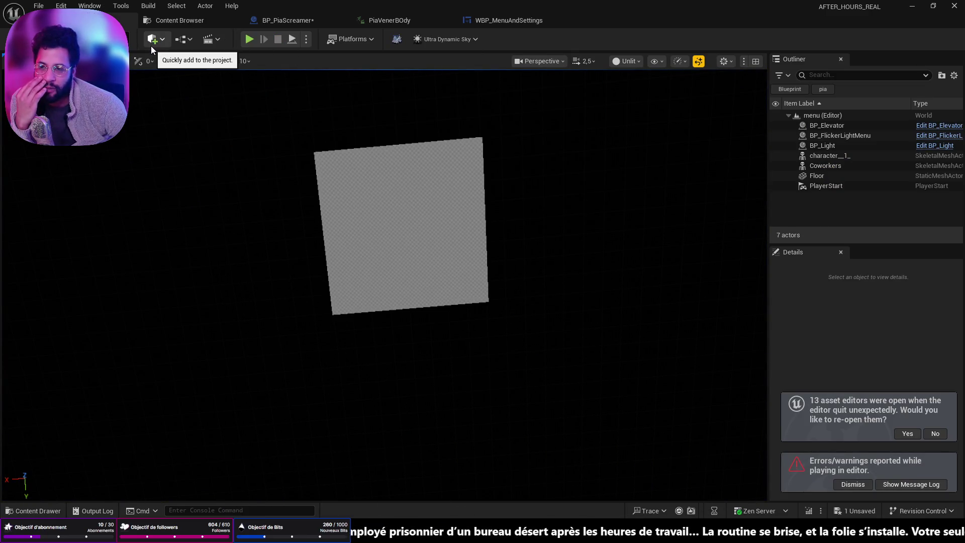
left_click(48, 7)
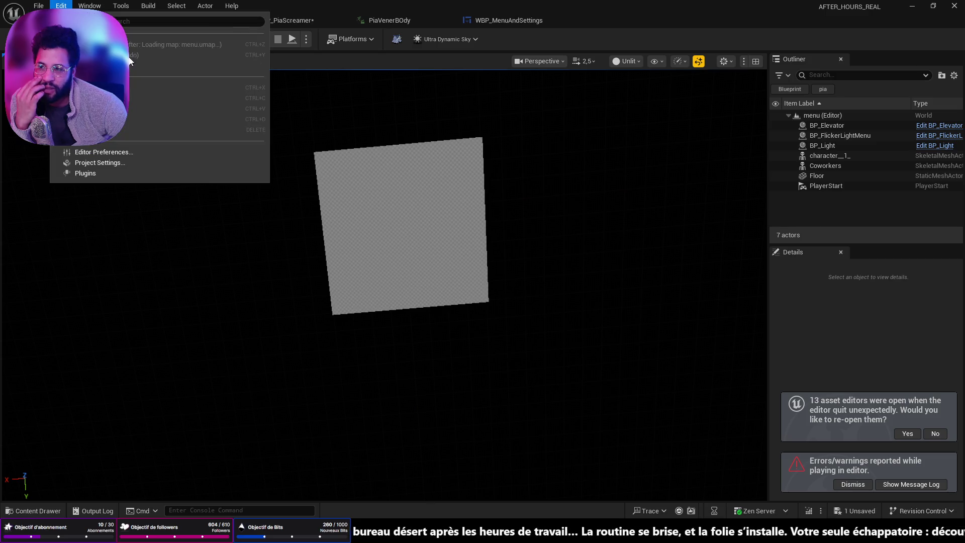
- Load Asylum and playtest it, checking the player spawns in the padded cell, then stop
mouse_move(166, 76)
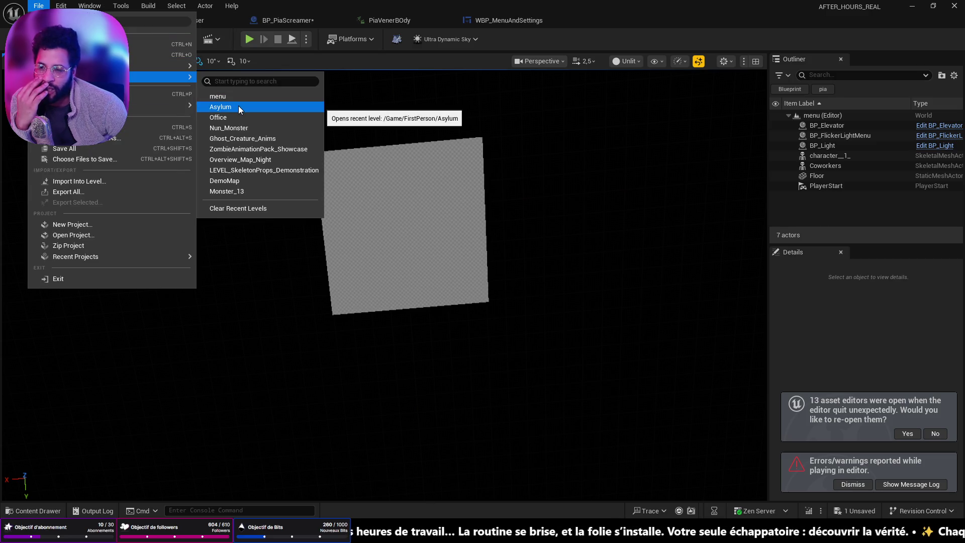
key("Escape")
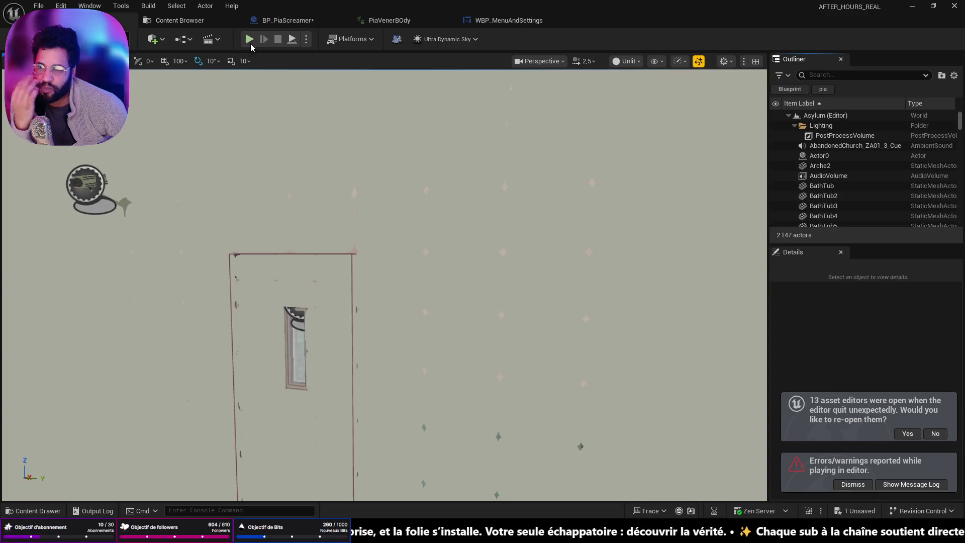
left_click(249, 40)
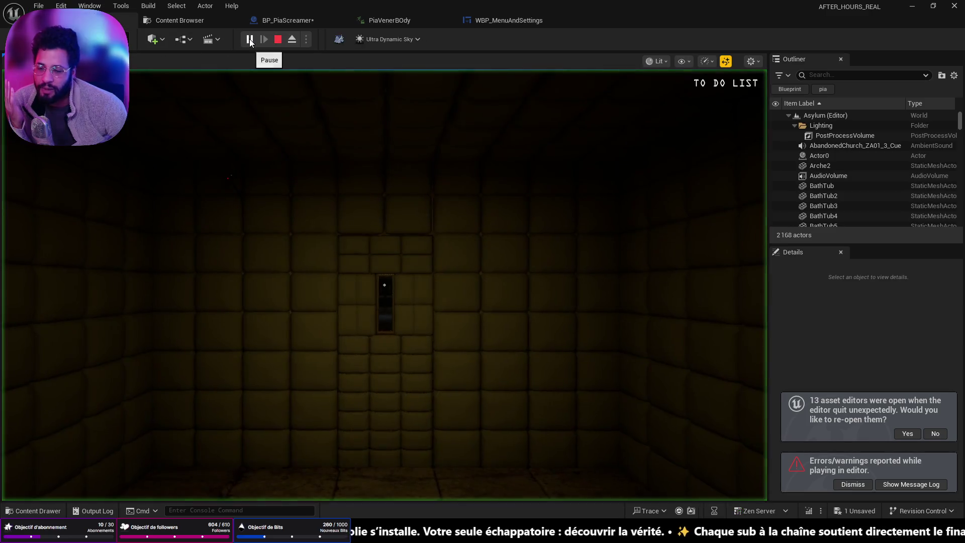
left_click(366, 224)
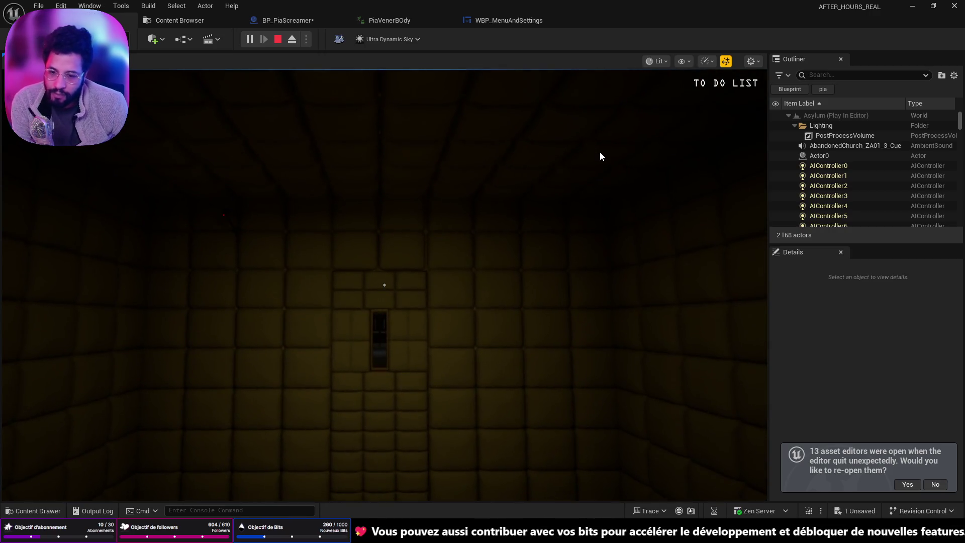
key("Escape")
scroll(384, 285, "down", 2)
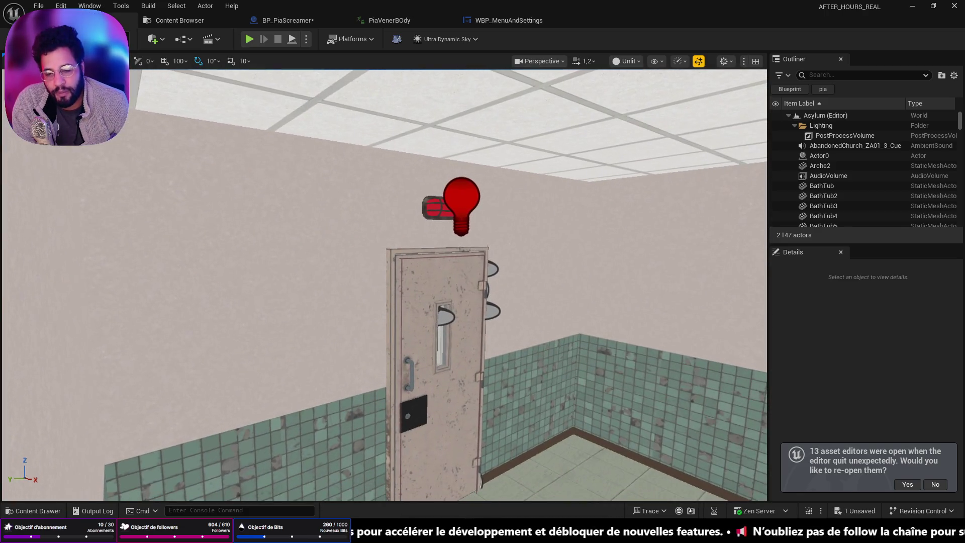
- Select Asylum's PlayerStart, raise it slightly, and switch the viewport to Lit shading
scroll(384, 285, "up", 5)
scroll(385, 285, "up", 2)
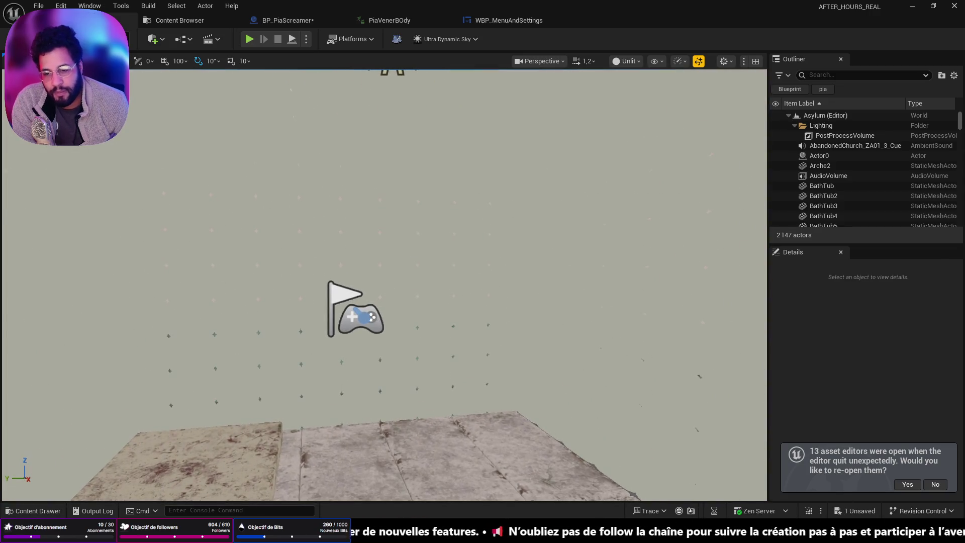
left_click(354, 295)
left_click_drag(354, 269, 354, 150)
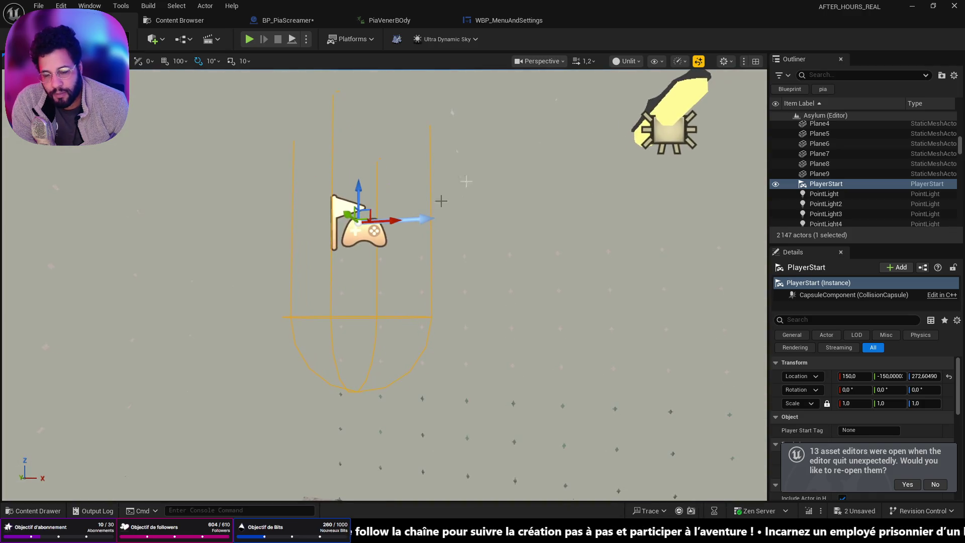
left_click(626, 60)
left_click(648, 103)
- Move the PlayerStart to about 265.2, -150, 1814.7 and save the level
left_click_drag(412, 218, 413, 223)
mouse_move(279, 211)
left_mouse_down()
mouse_move(377, 211)
mouse_move(191, 209)
left_mouse_up()
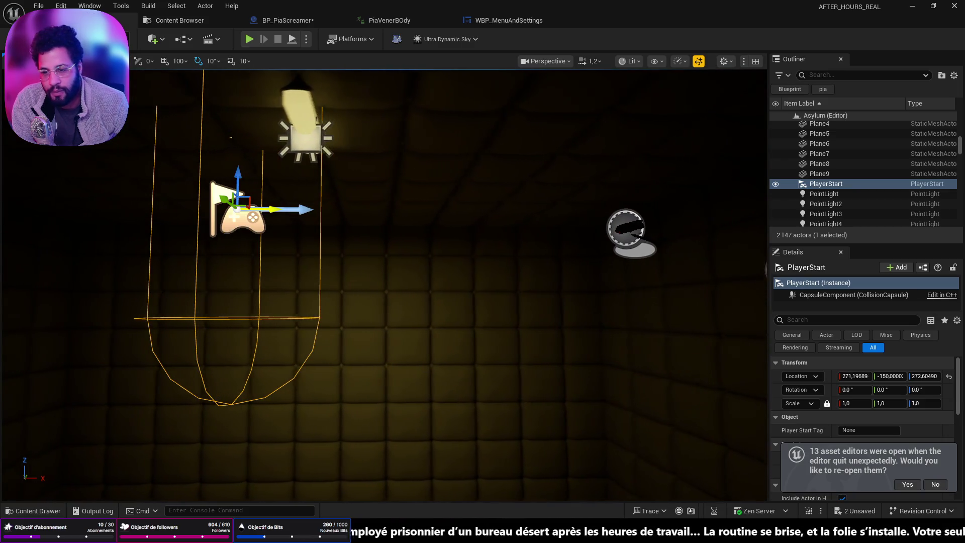
left_click_drag(239, 176, 238, 172)
left_click_drag(307, 280, 308, 281)
key("ctrl+s")
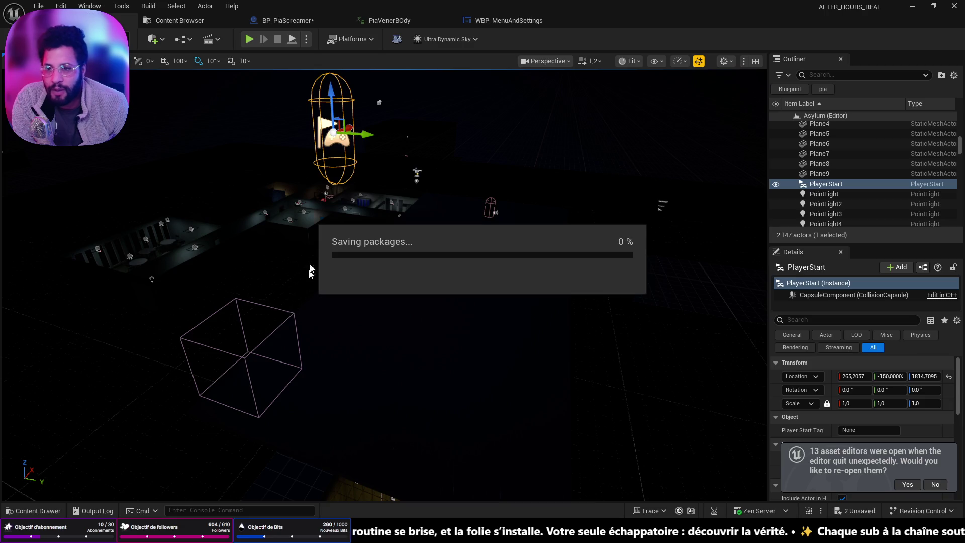
key("alt+Tab")
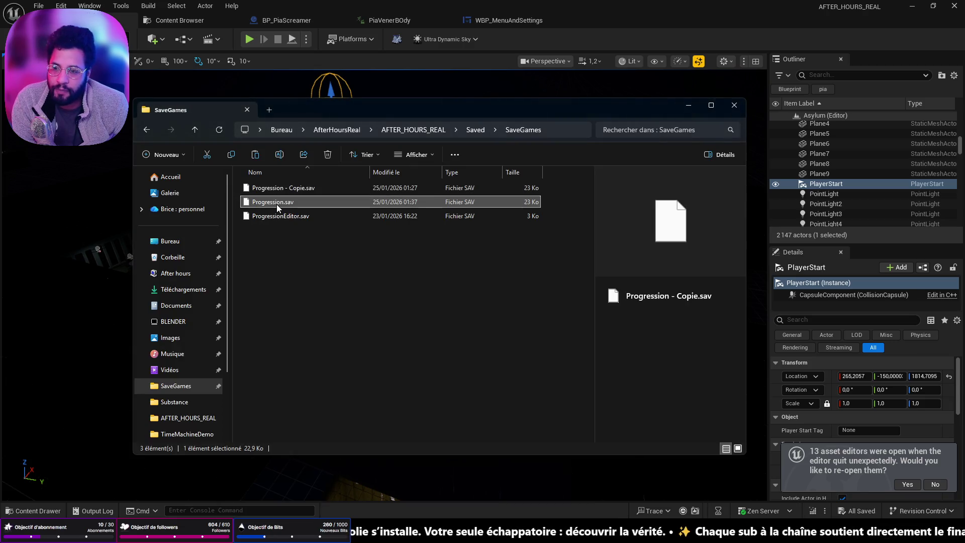
- Delete Progression.sav and rename the Progression - Copie.sav backup to Progression.sav with F2
key("Delete")
left_click(278, 189)
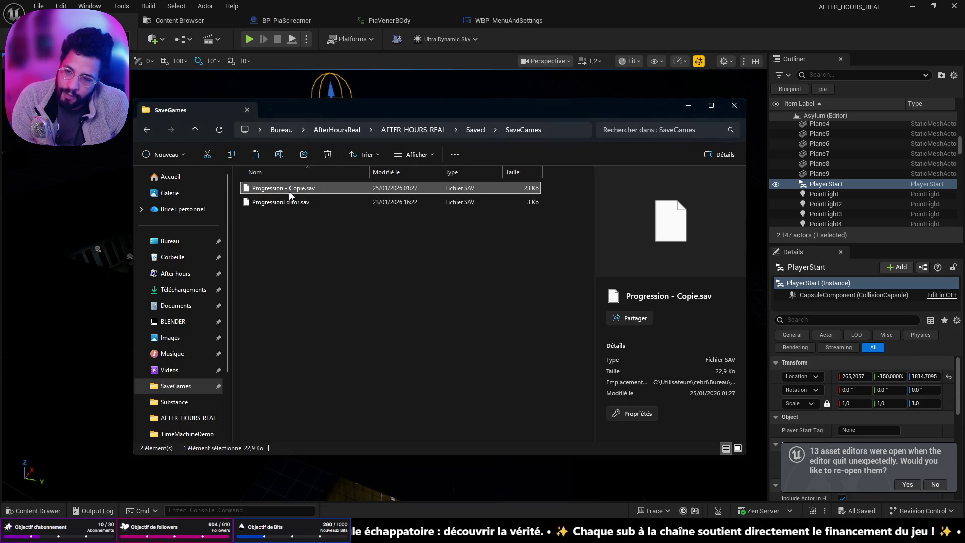
double_click(293, 191)
key("Escape")
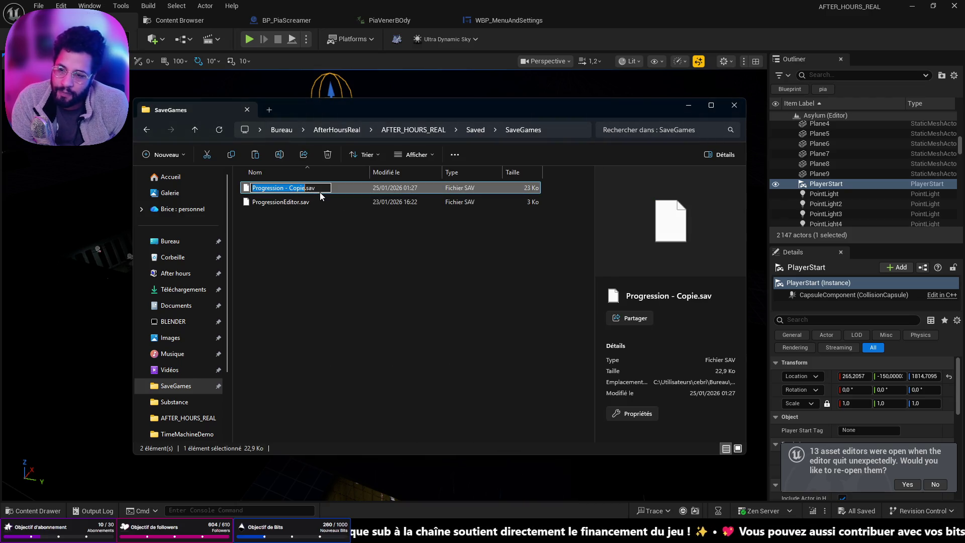
key("F2")
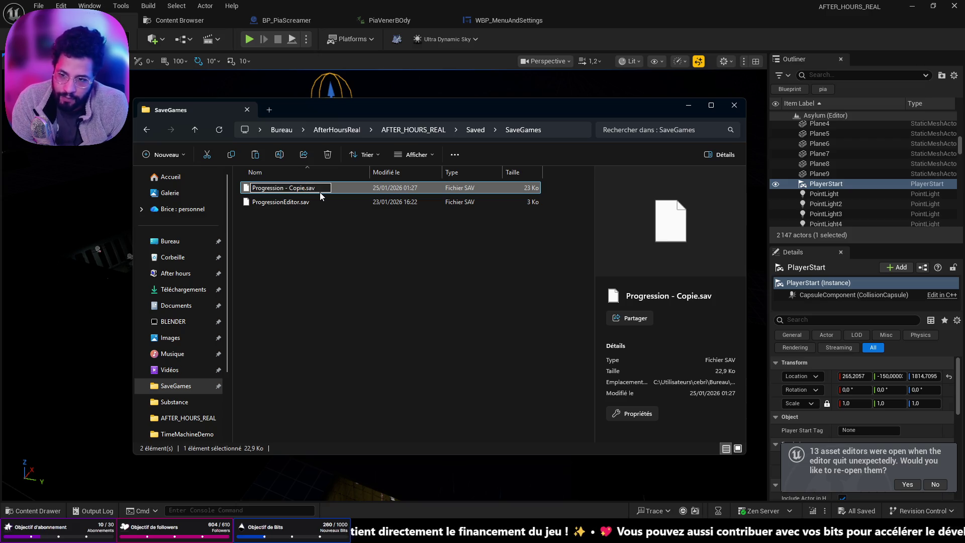
key("BackSpace")
key("BackSpace")
key("BackSpace")
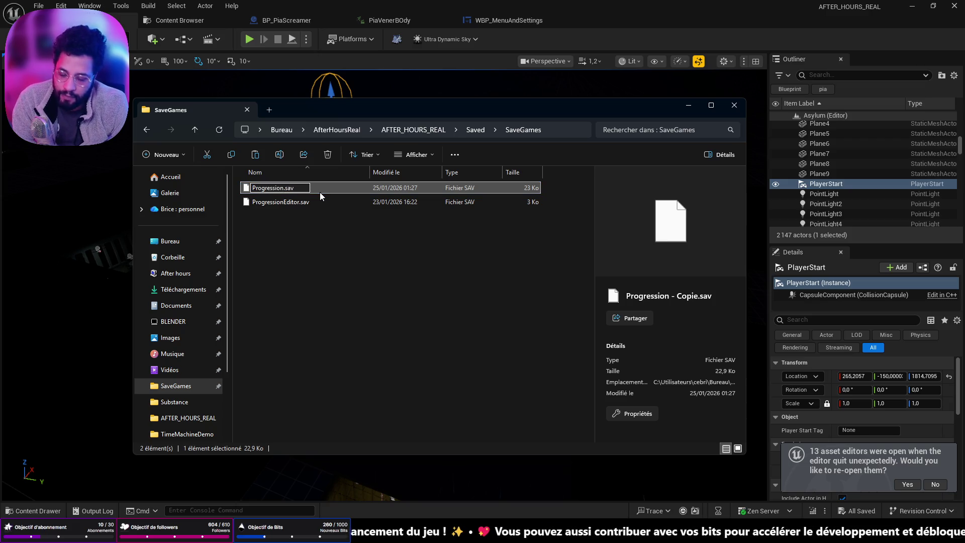
key("Return")
- Paste a fresh Progression - Copie.sav backup and return to Unreal's Recent Levels list
key("ctrl+v")
left_click(302, 327)
left_click(485, 42)
left_click(61, 5)
left_click(61, 5)
left_click(39, 6)
- Load the menu level from Recent Levels and start a Play session
mouse_move(174, 89)
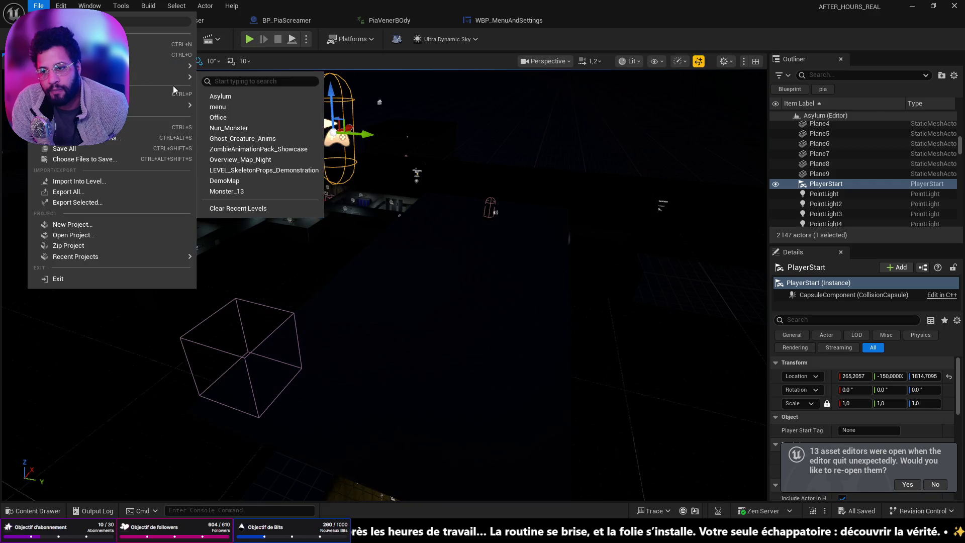
left_click(237, 107)
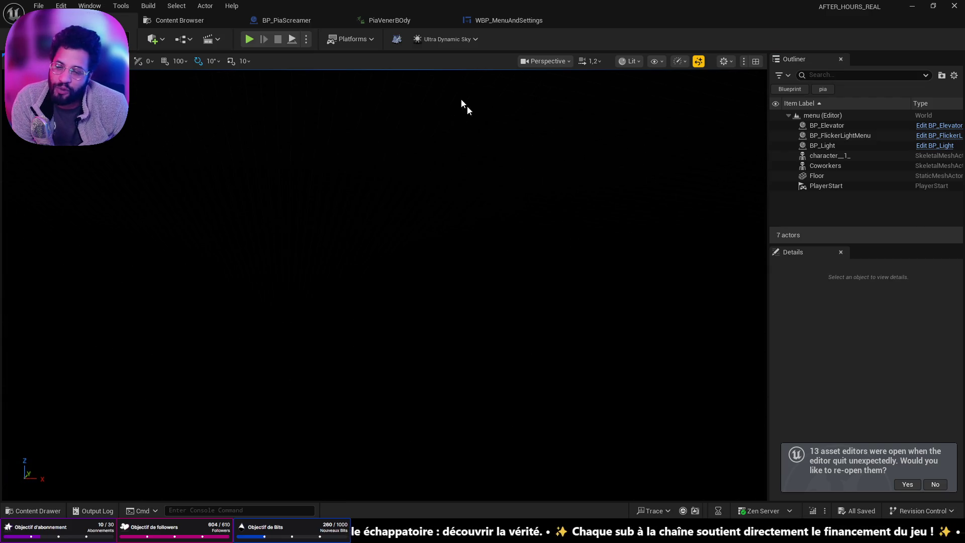
left_click(252, 38)
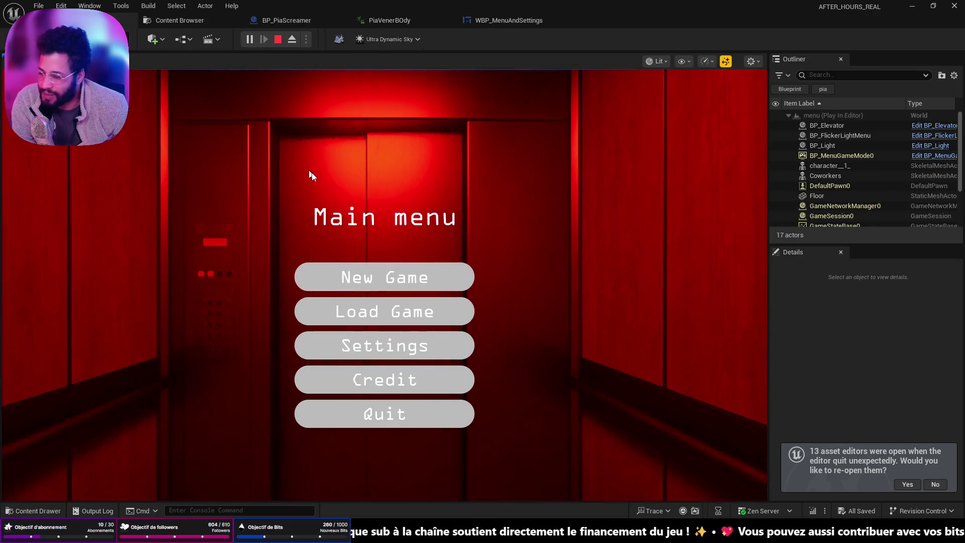
- Start a New Game, dismiss the WAKE UP hint, and stop play with Esc
left_click(395, 312)
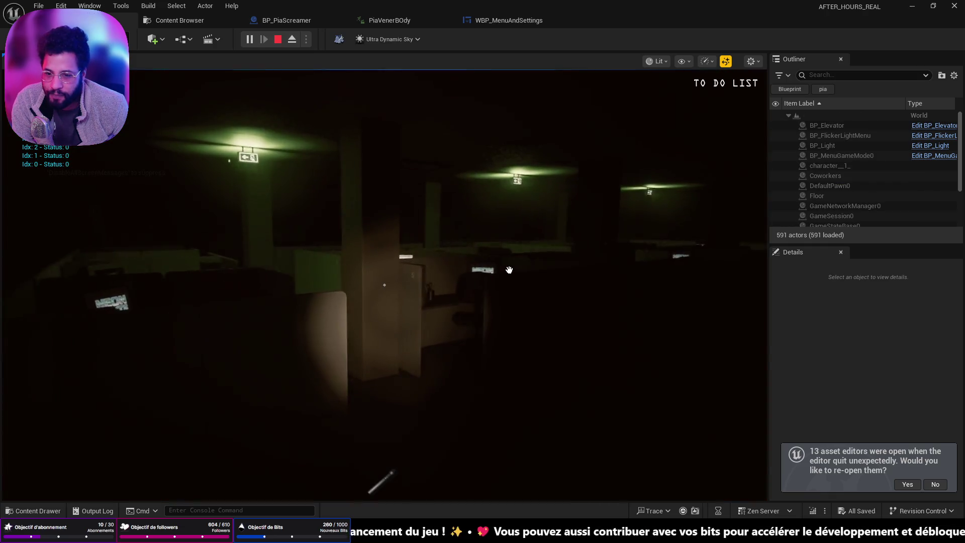
mouse_move(384, 285)
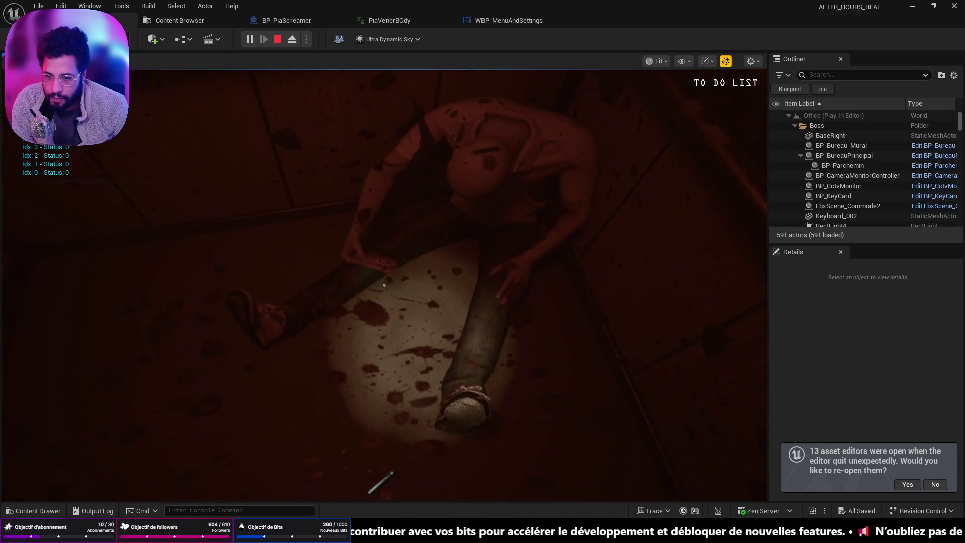
right_click(384, 285)
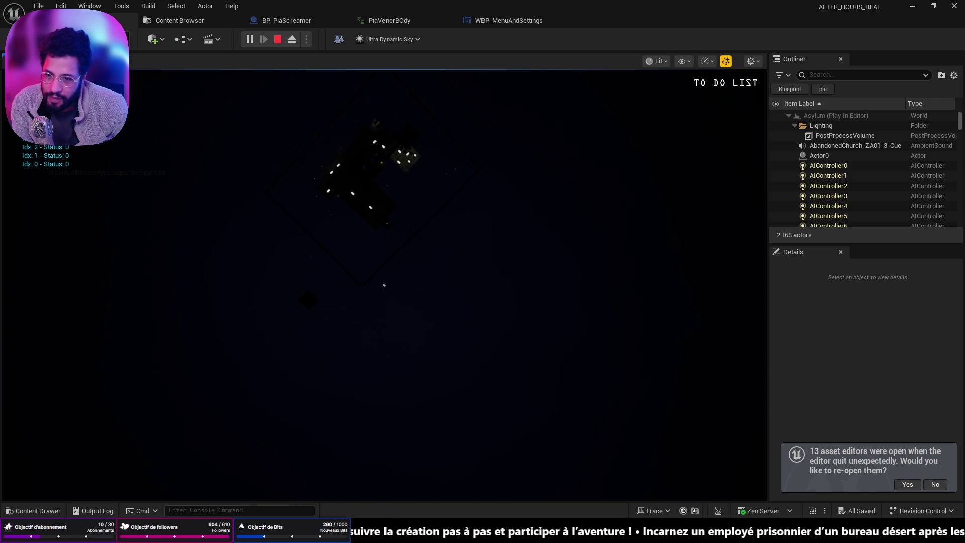
key("Escape")
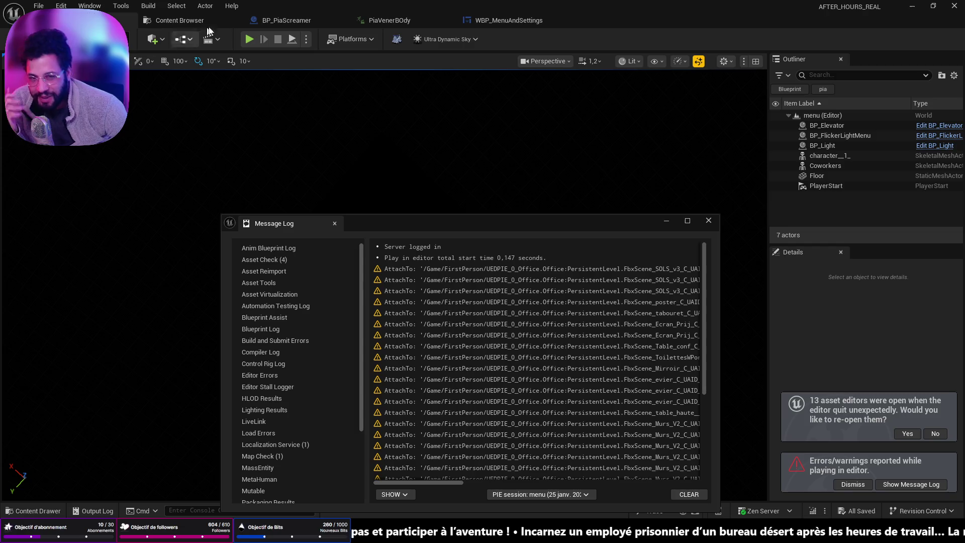
- Minimize the Message Log and load the Asylum level from Recent Levels
left_click(668, 220)
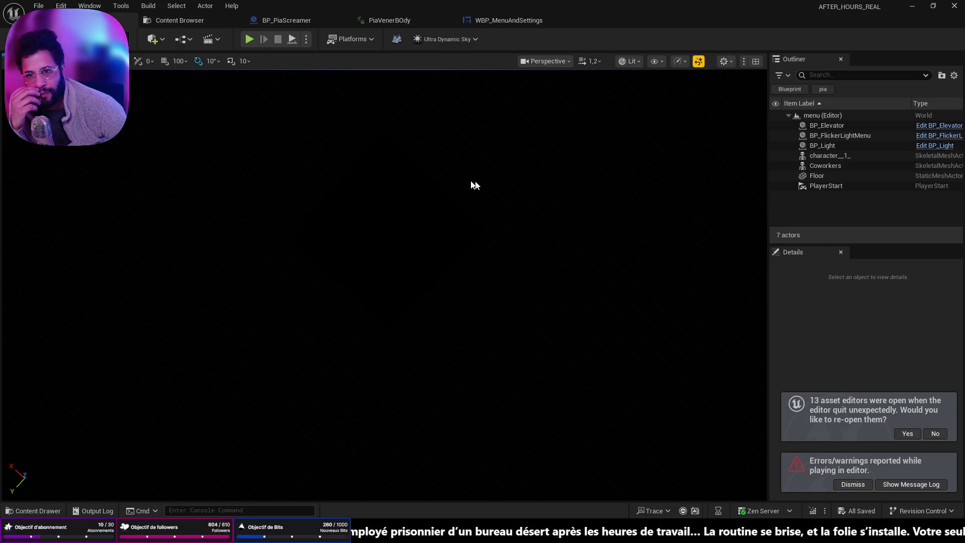
left_click(38, 6)
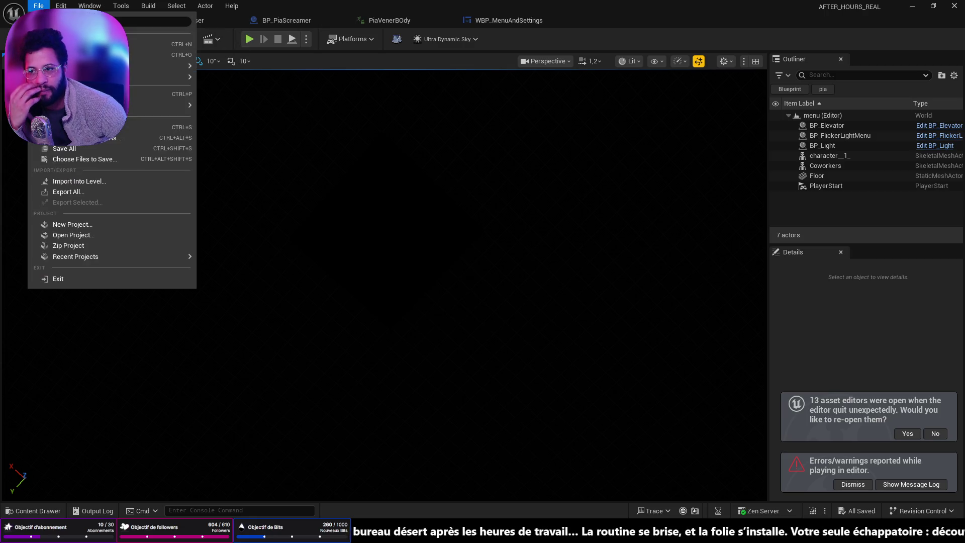
mouse_move(139, 90)
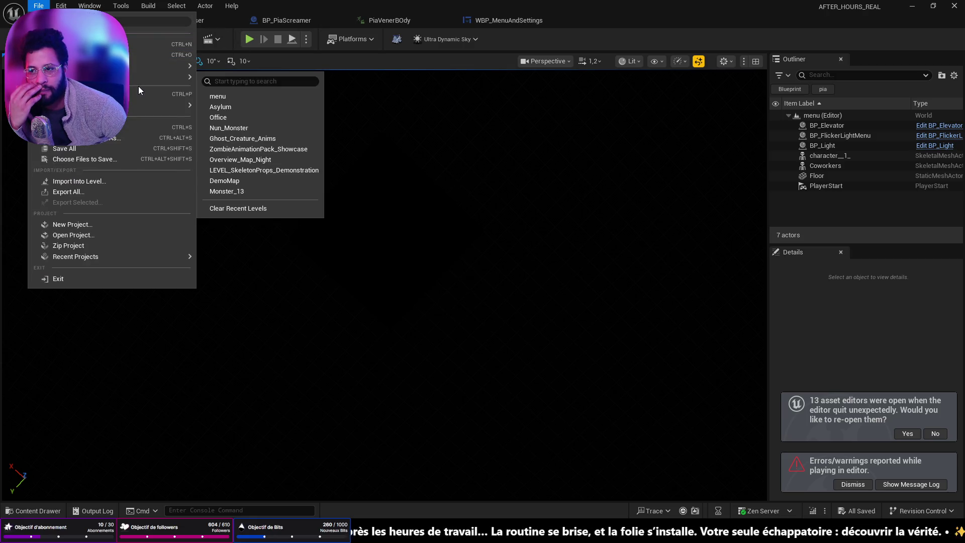
left_click(230, 107)
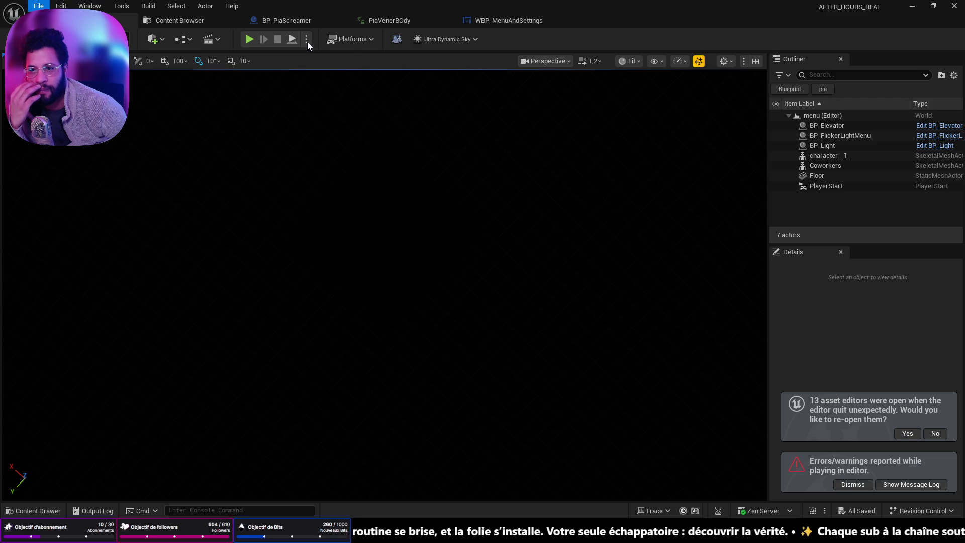
- Open the Asylum Level Blueprint from the Blueprints toolbar dropdown
left_click(218, 40)
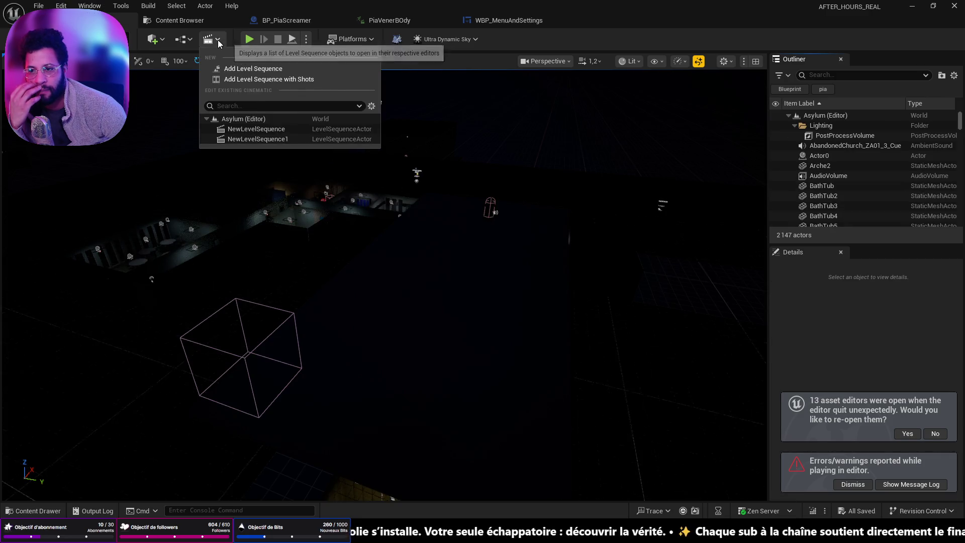
left_click(184, 39)
mouse_move(219, 92)
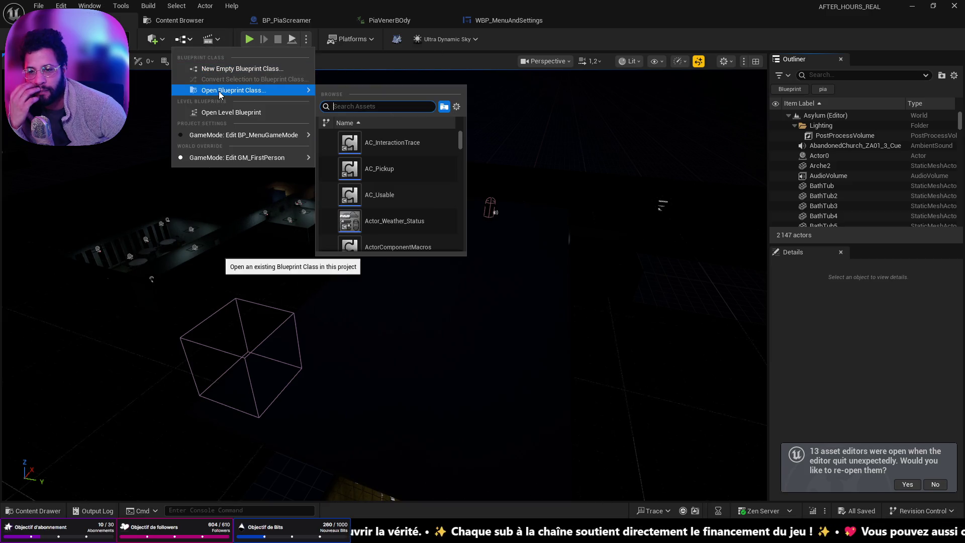
left_click(221, 112)
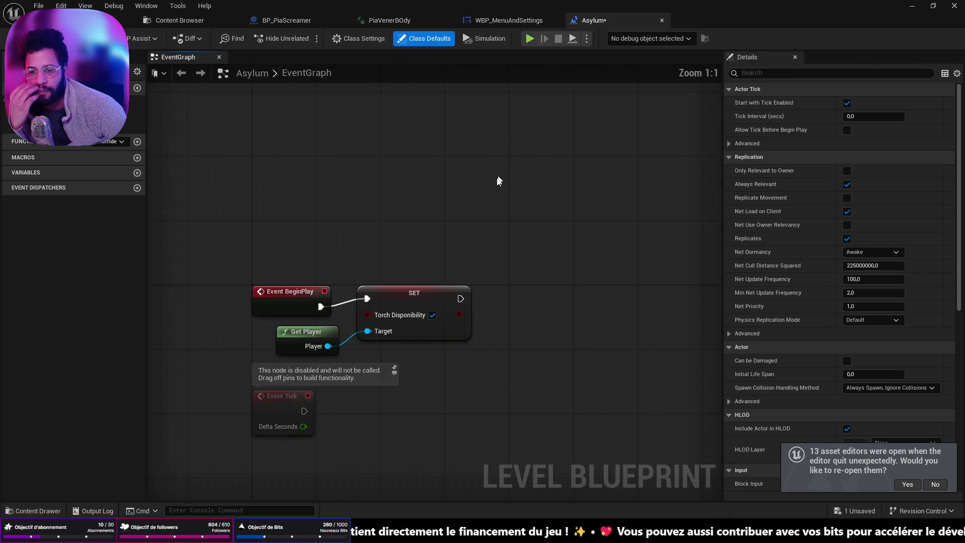
- Delete the SET Torch Disponibility node after BeginPlay
left_click(420, 298)
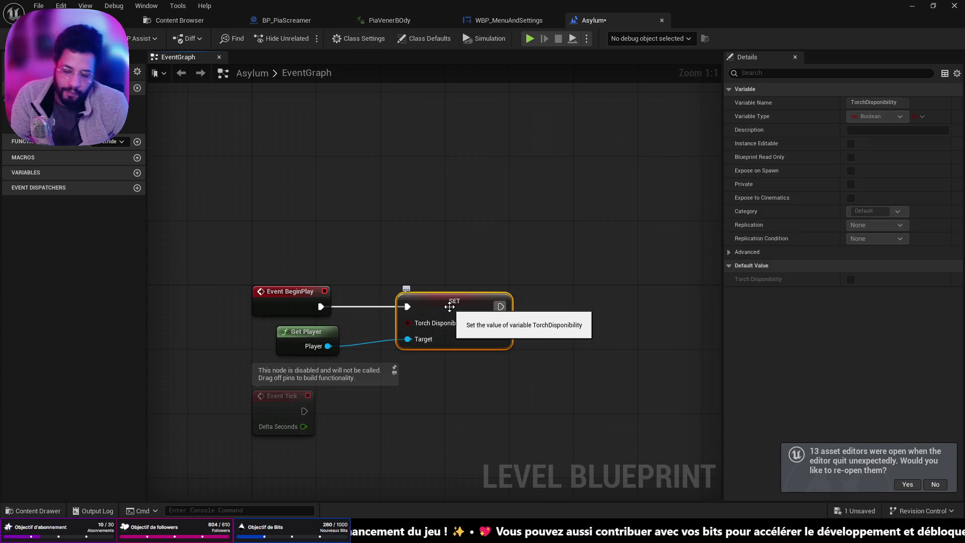
key("Delete")
left_click_drag(314, 306, 407, 301)
type("get player cha")
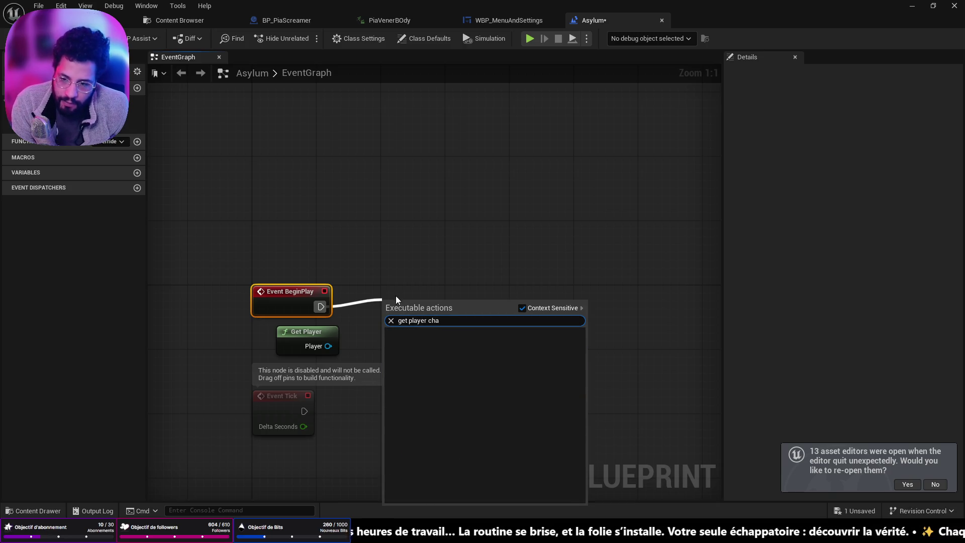
left_click(372, 318)
left_click_drag(391, 329, 406, 322)
type("get ")
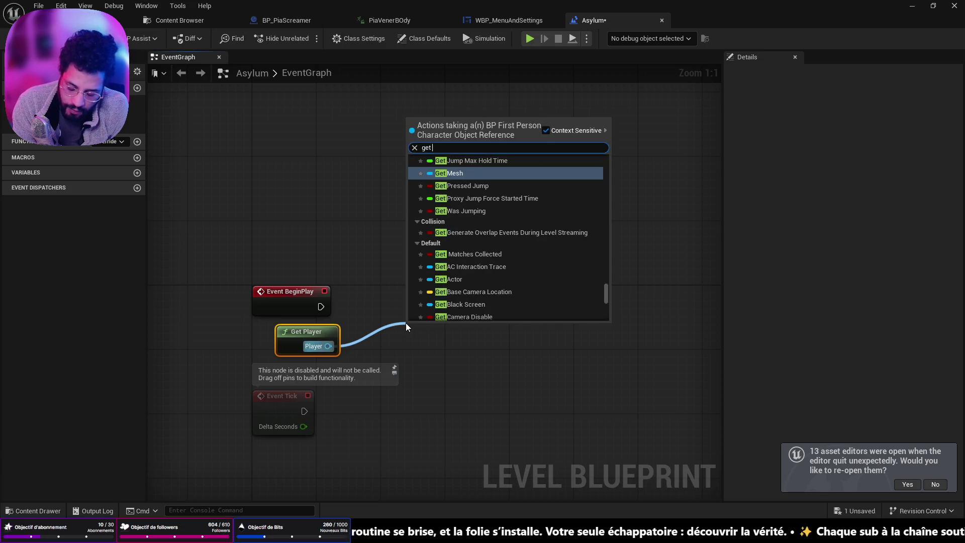
type("world loc")
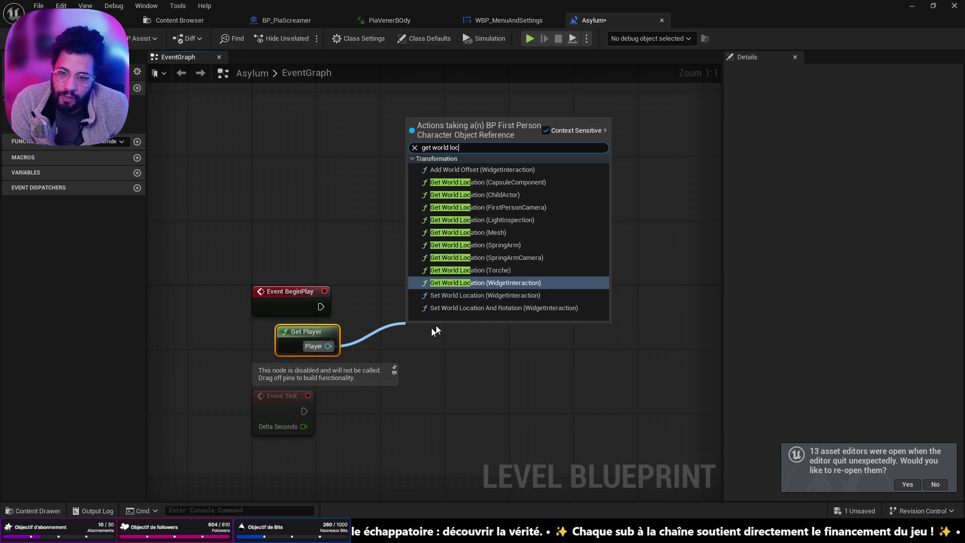
left_click(402, 365)
- Add a Get Actor Transform node off the Player output
left_click_drag(328, 346, 372, 335)
type("get acto")
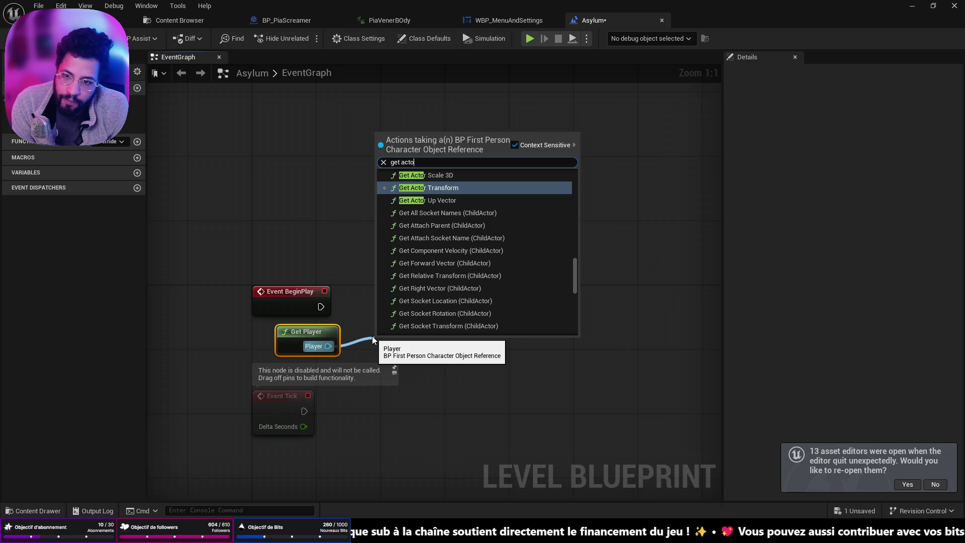
key("BackSpace")
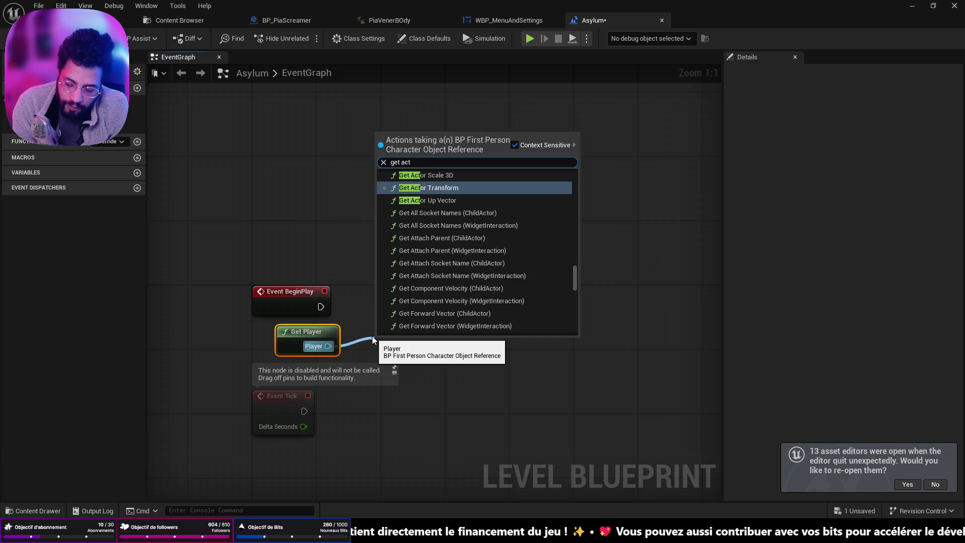
type("or poi")
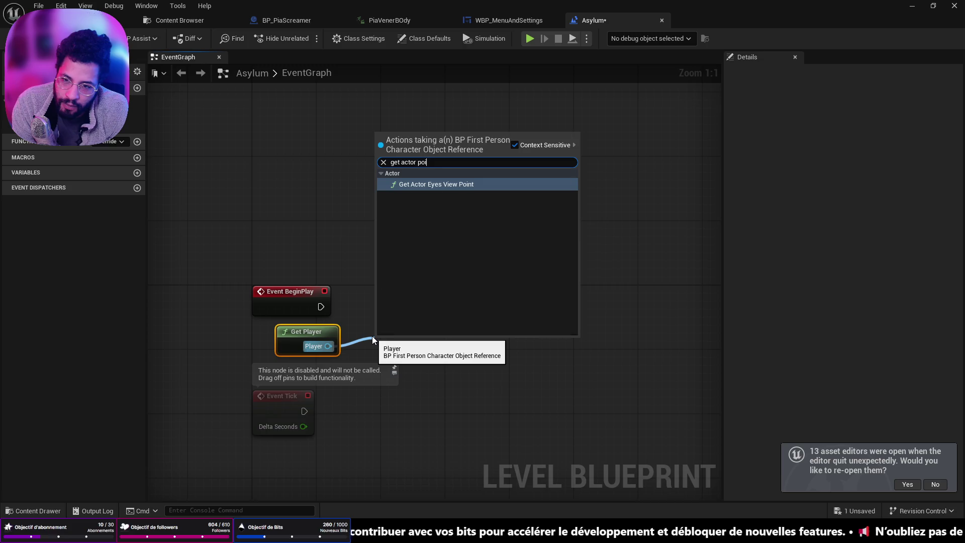
key("BackSpace")
key("BackSpace")
key("BackSpace")
type("tran")
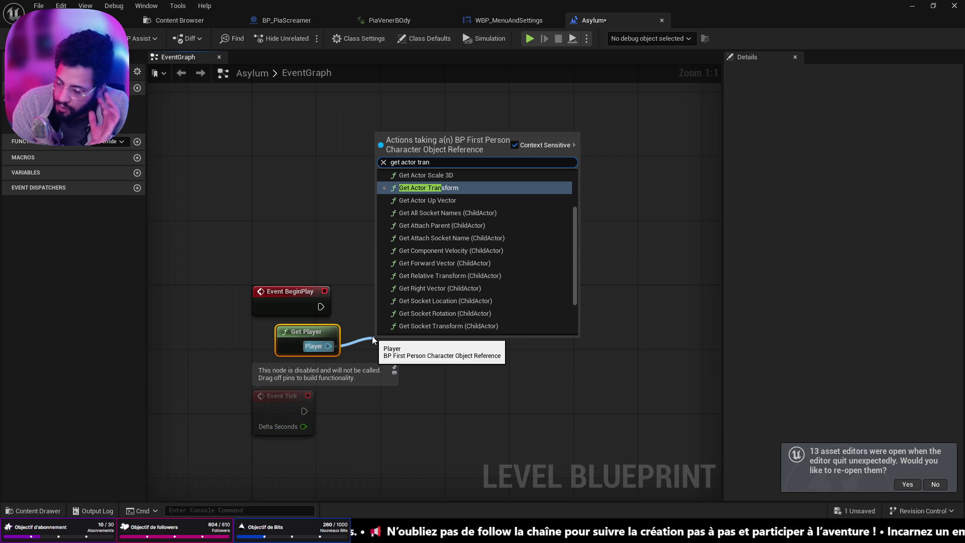
key("Return")
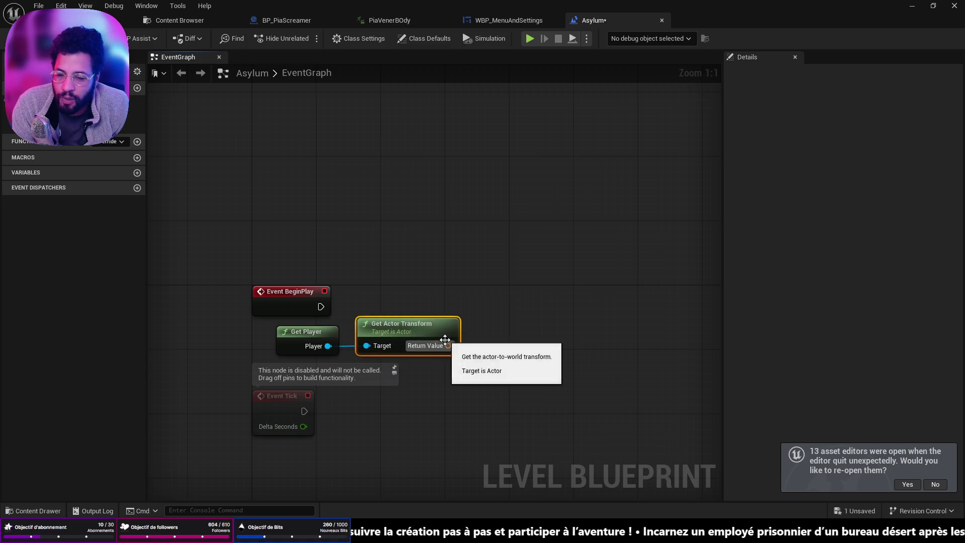
- Place a Print String node next to the transform output
left_click_drag(448, 346, 503, 329)
type("print")
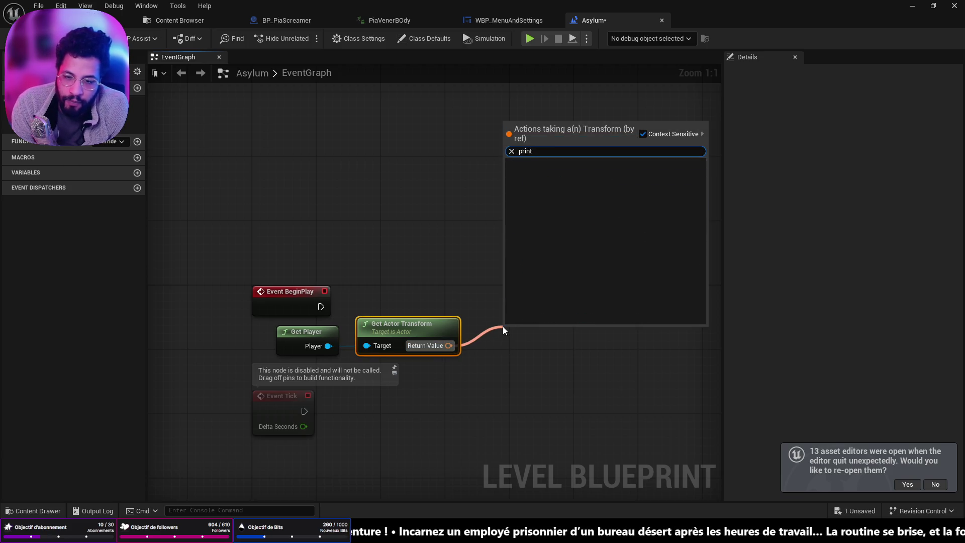
left_click(480, 250)
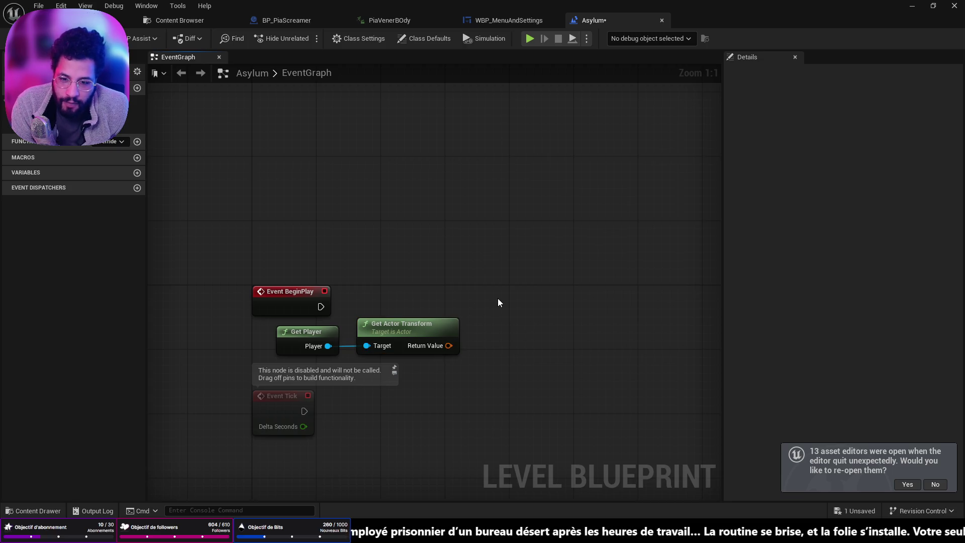
right_click(500, 304)
left_click(318, 336)
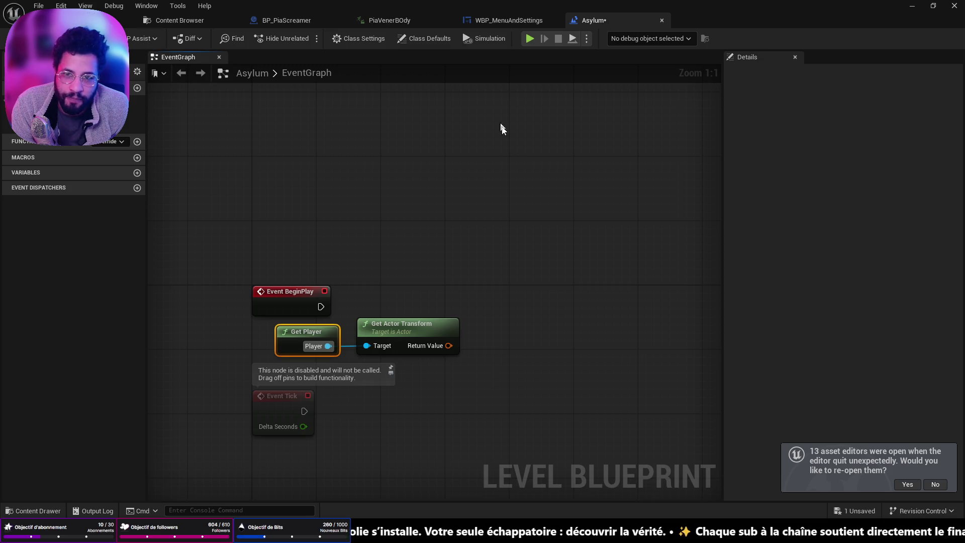
left_click_drag(448, 345, 493, 324)
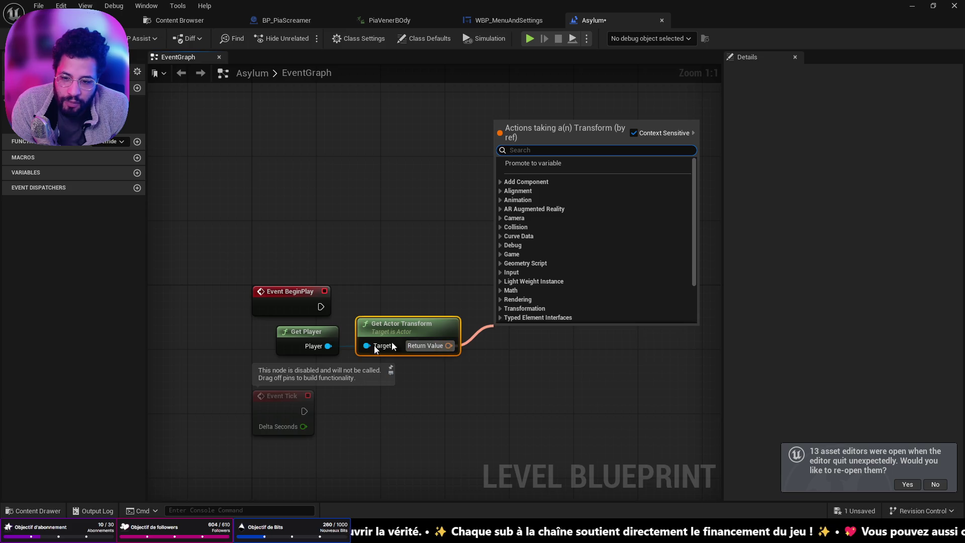
left_click(472, 234)
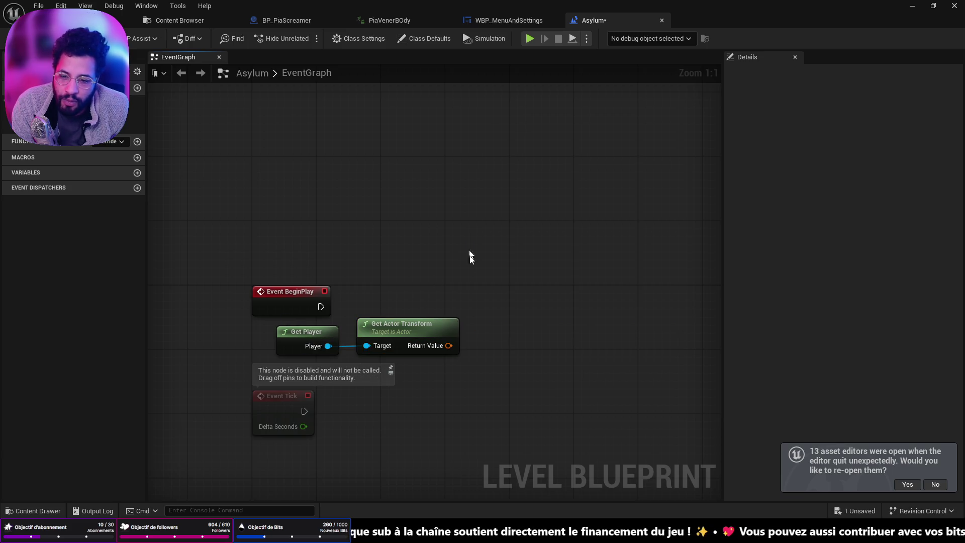
right_click(481, 293)
type("print")
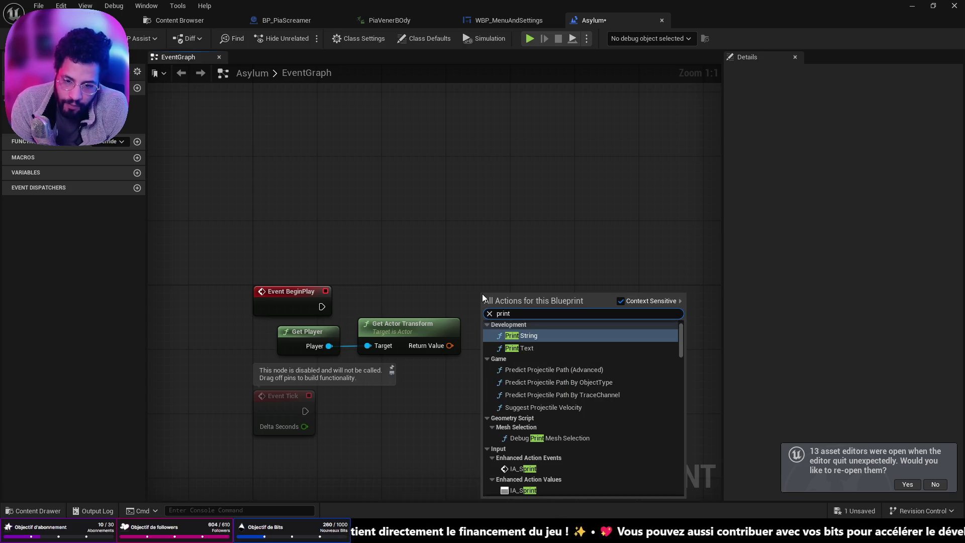
key("Return")
- Wire the transform into Print String's In String, drive it from BeginPlay, and save
left_click_drag(450, 345, 490, 324)
left_click_drag(322, 307, 496, 282)
key("ctrl+s")
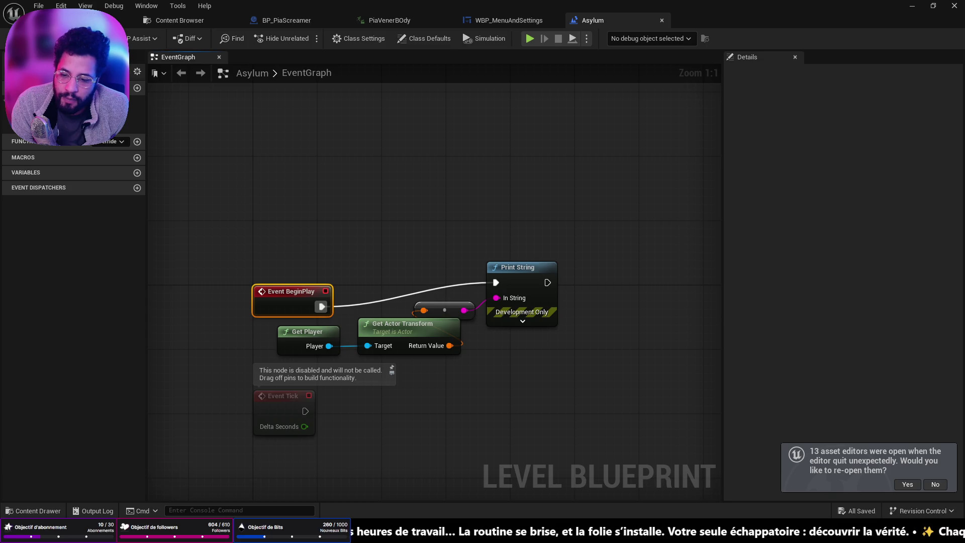
left_click(101, 20)
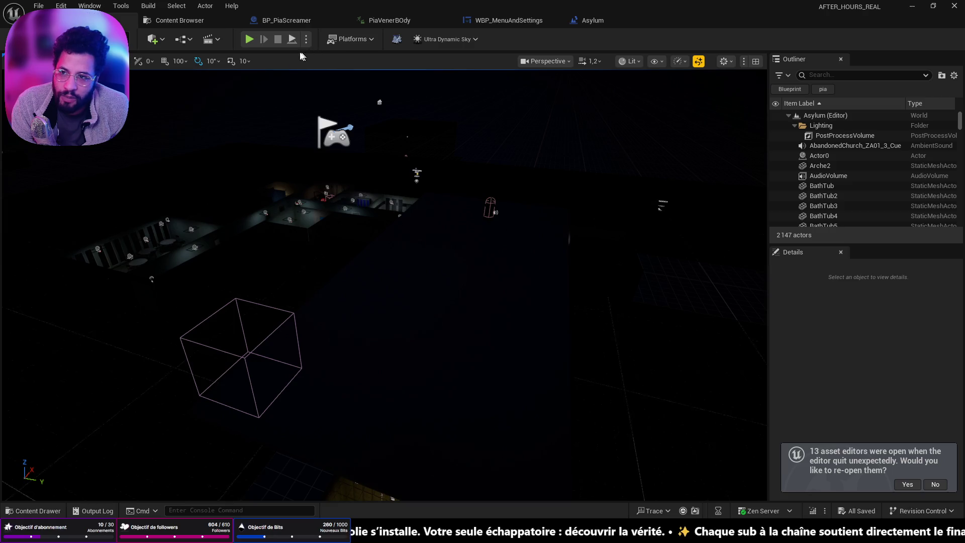
key("alt+p")
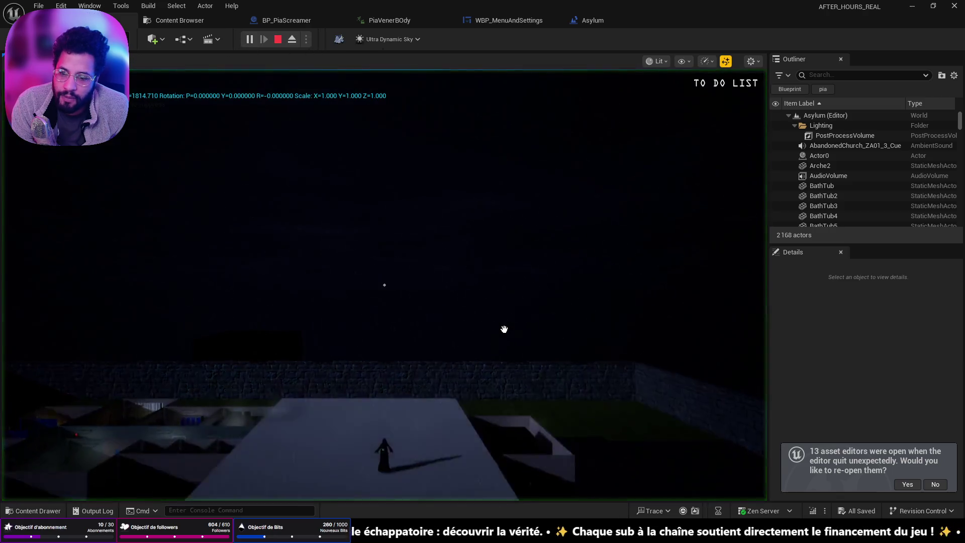
left_click(503, 329)
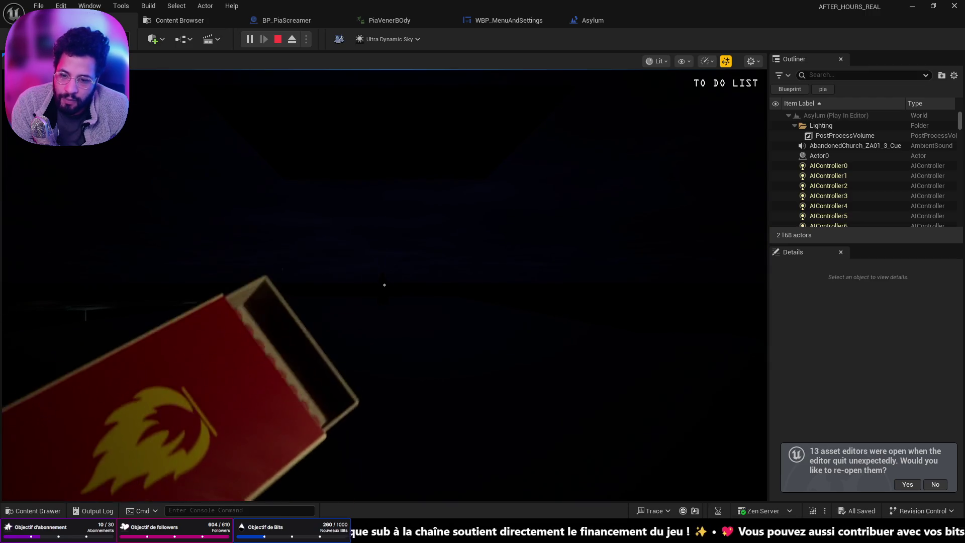
key("Escape")
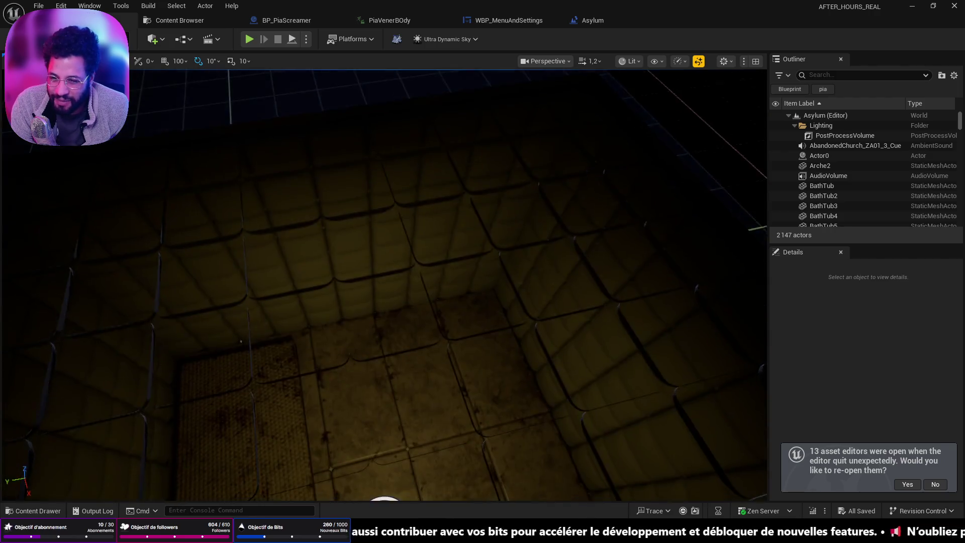
left_click_drag(241, 341, 505, 343)
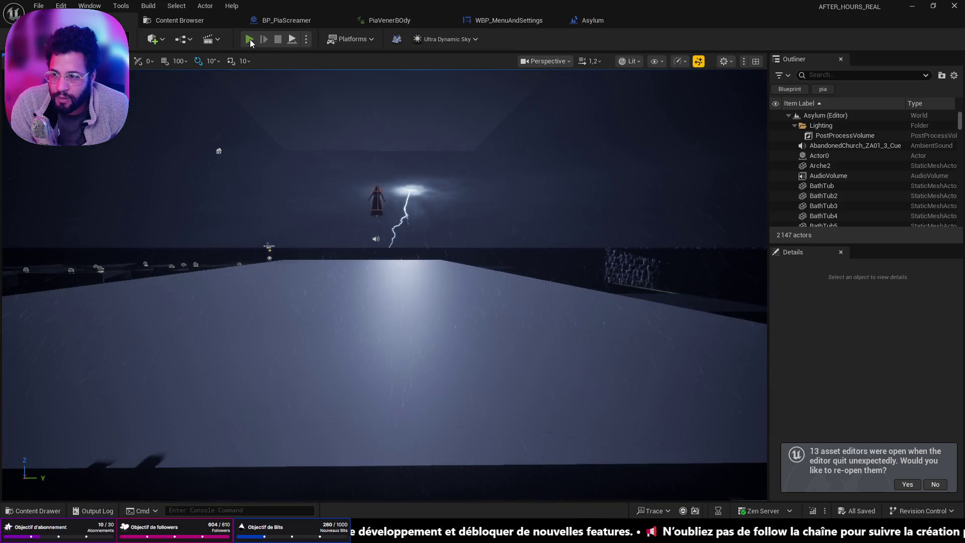
left_click(249, 39)
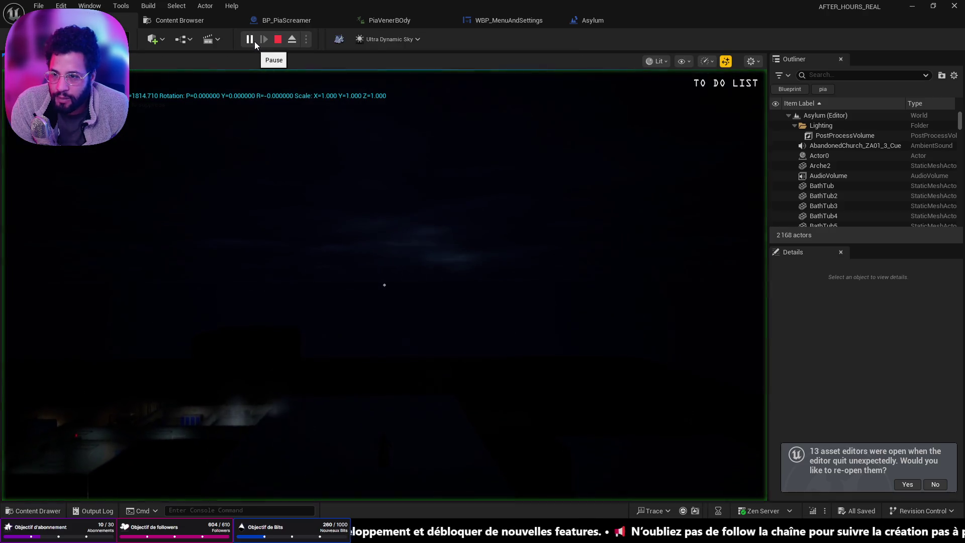
left_click(278, 39)
left_click_drag(314, 139, 316, 372)
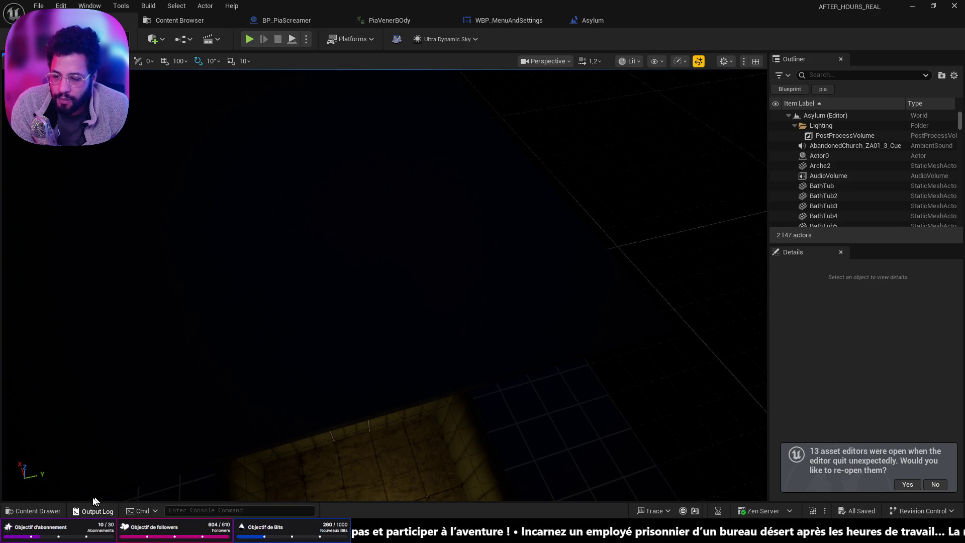
left_click(113, 512)
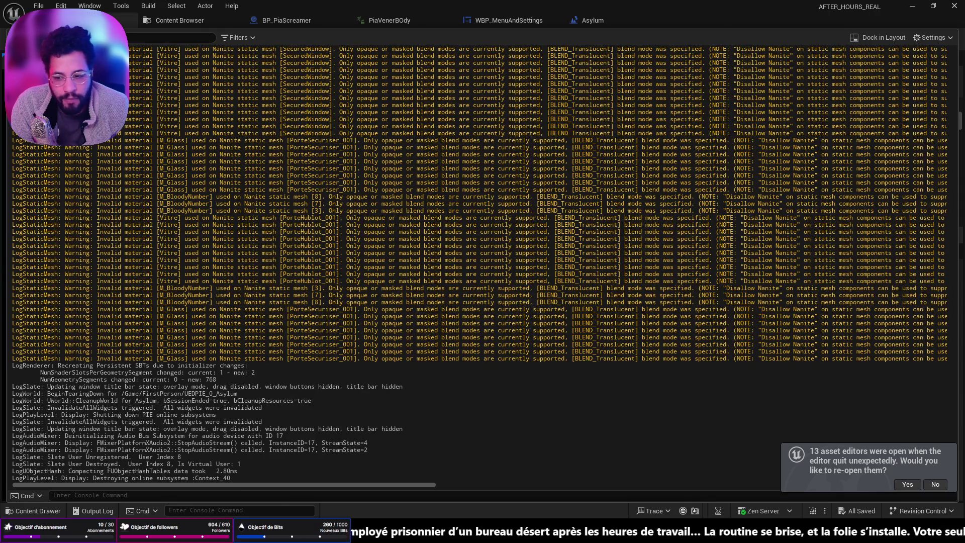
- Find the logged player spawn Translation line in the Output Log
left_click(935, 485)
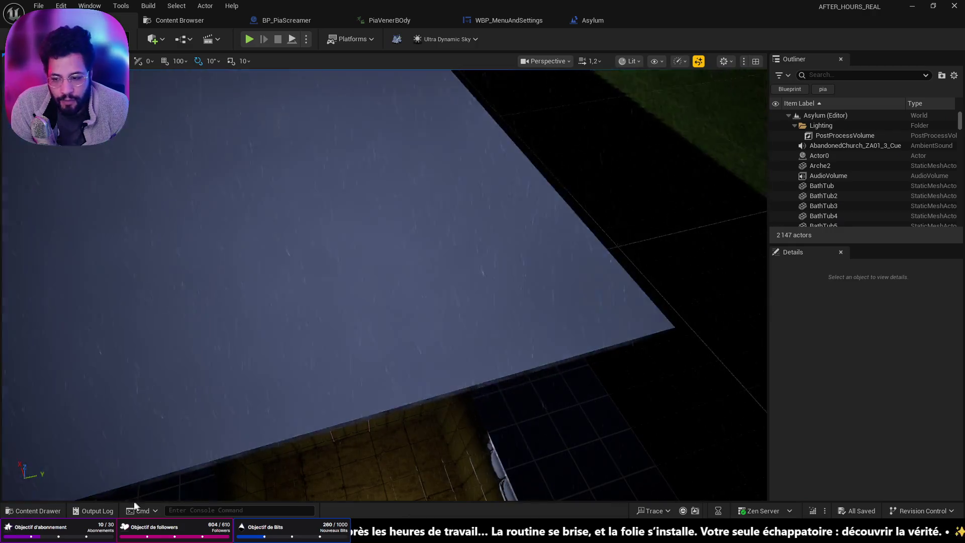
left_click(96, 511)
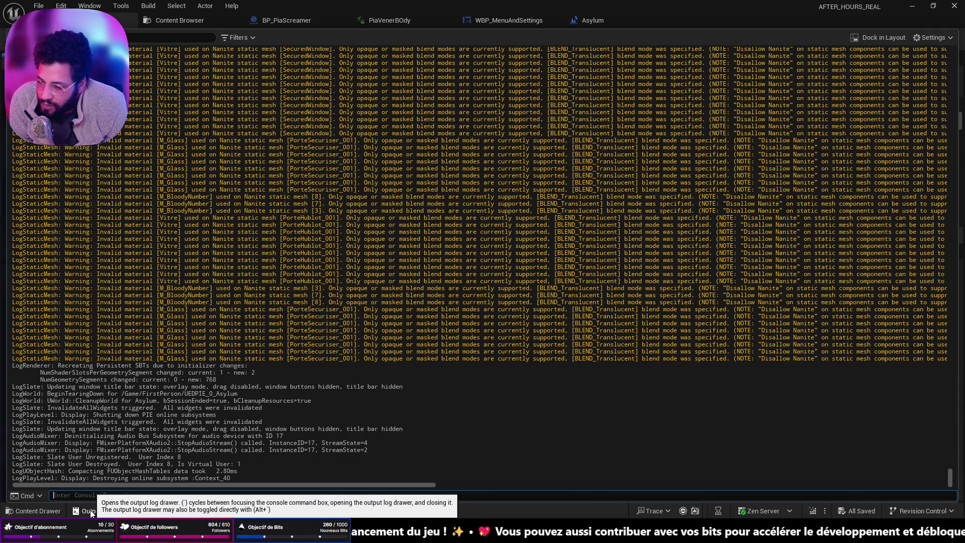
scroll(209, 428, "up", 8)
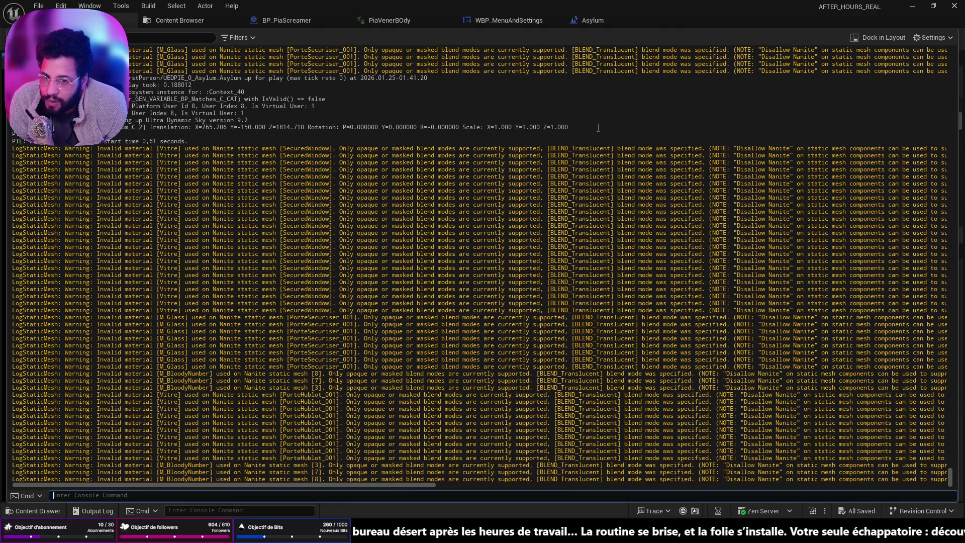
mouse_move(347, 132)
left_mouse_down()
mouse_move(234, 122)
mouse_move(122, 131)
left_mouse_up()
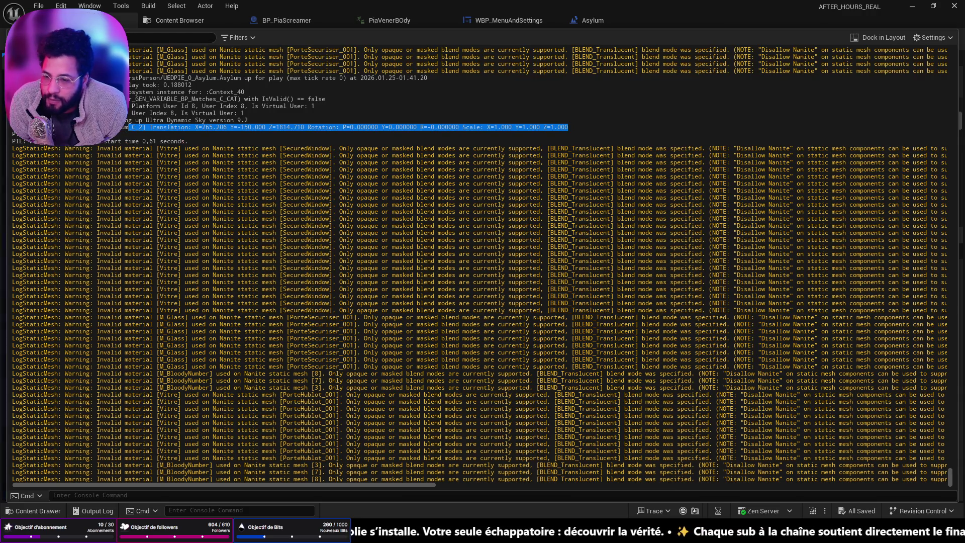
left_click(122, 131)
left_click(93, 510)
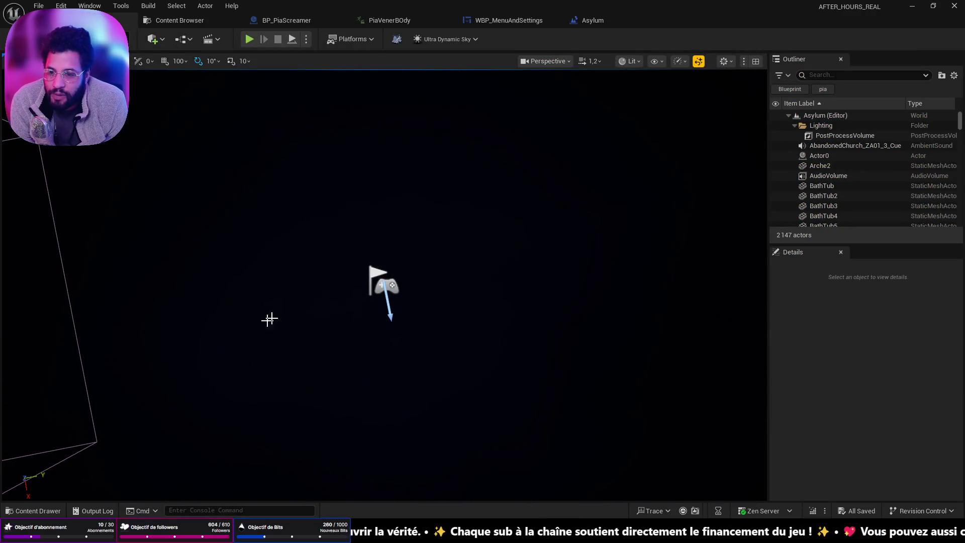
- Select the PlayerStart to read its Location 265.2057, -150, 1814.7095
left_click(381, 280)
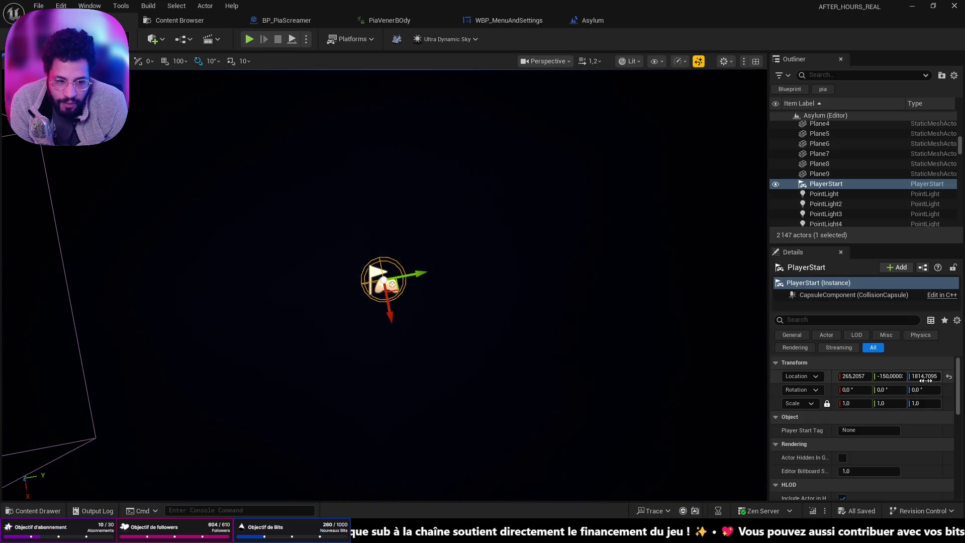
left_click_drag(555, 347, 538, 354)
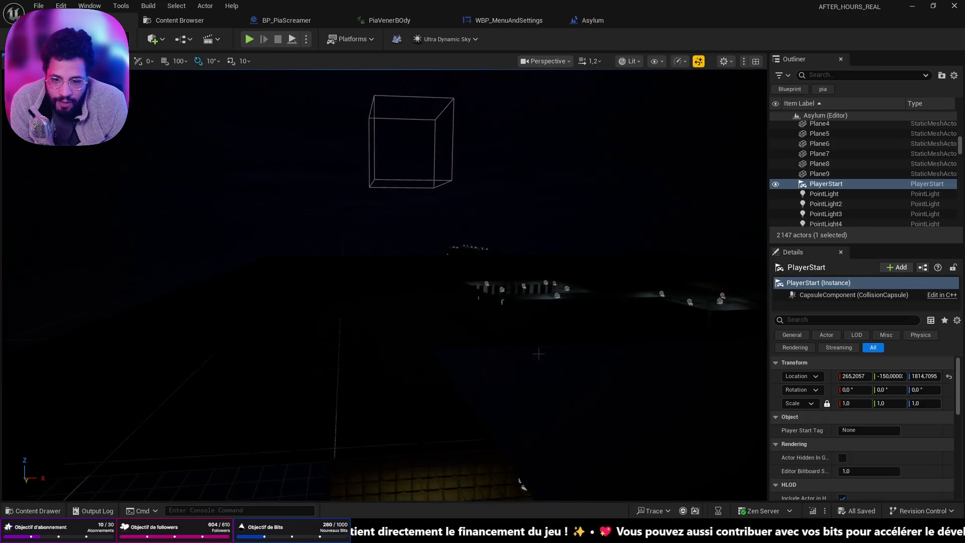
left_click(291, 532)
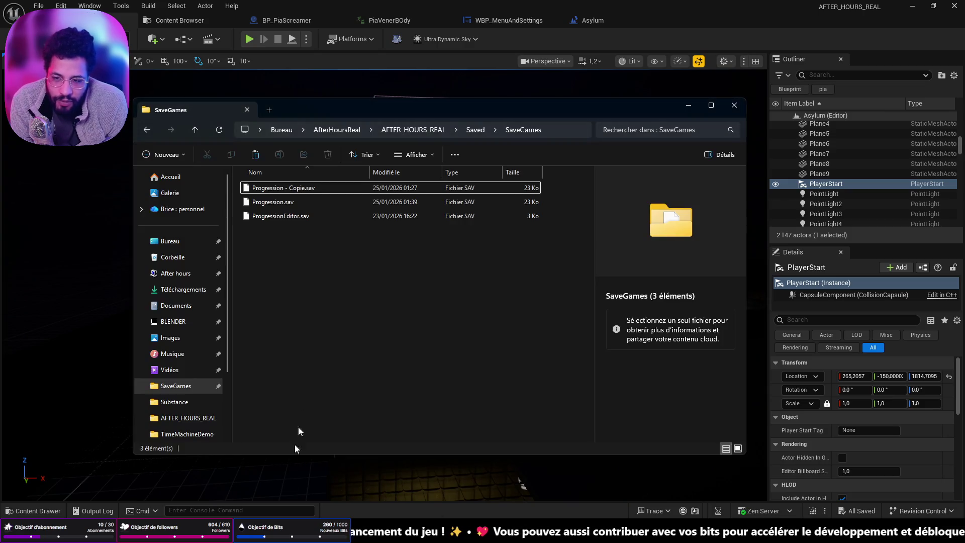
- Delete Progression.sav, rename the backup to Progression.sav, and paste a fresh Progression - Copie.sav
left_click(319, 201)
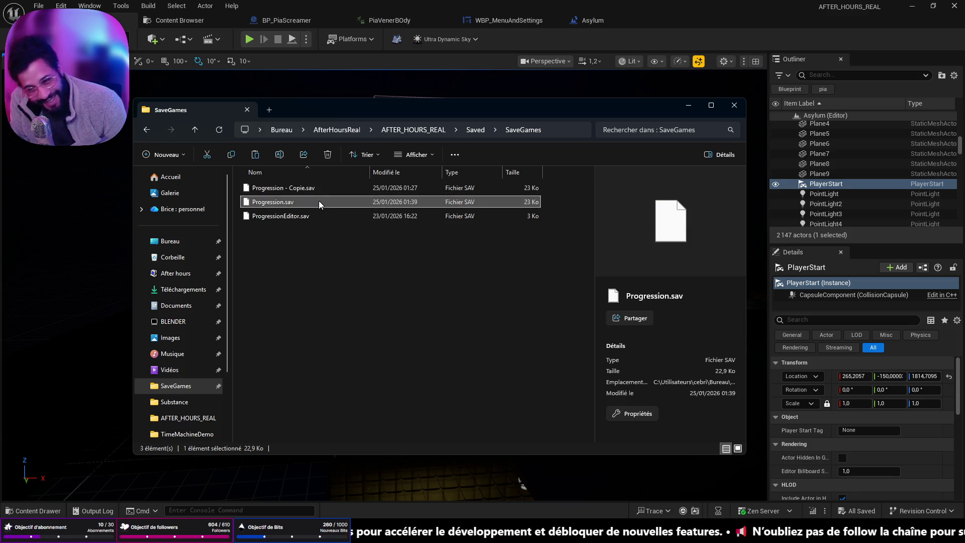
key("Delete")
left_click(307, 189)
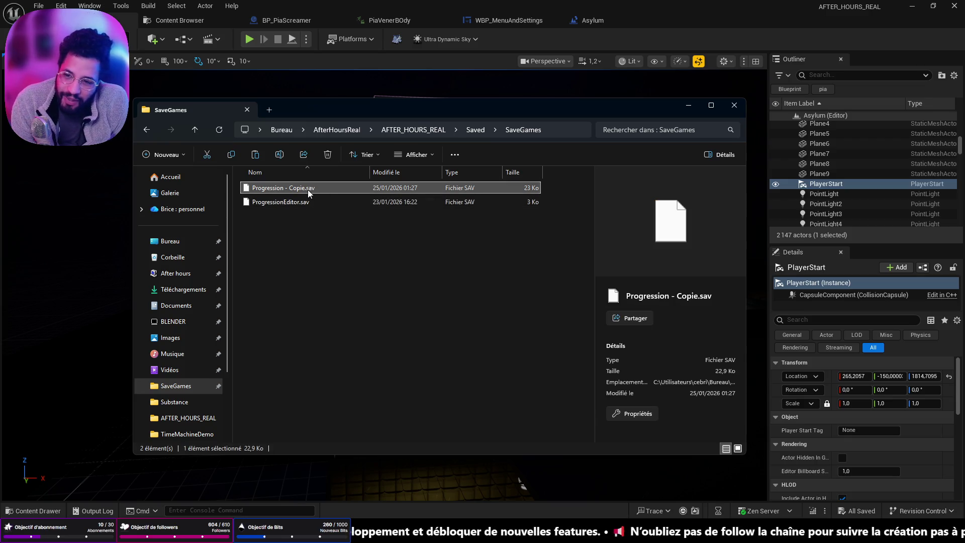
key("F2")
key("F2")
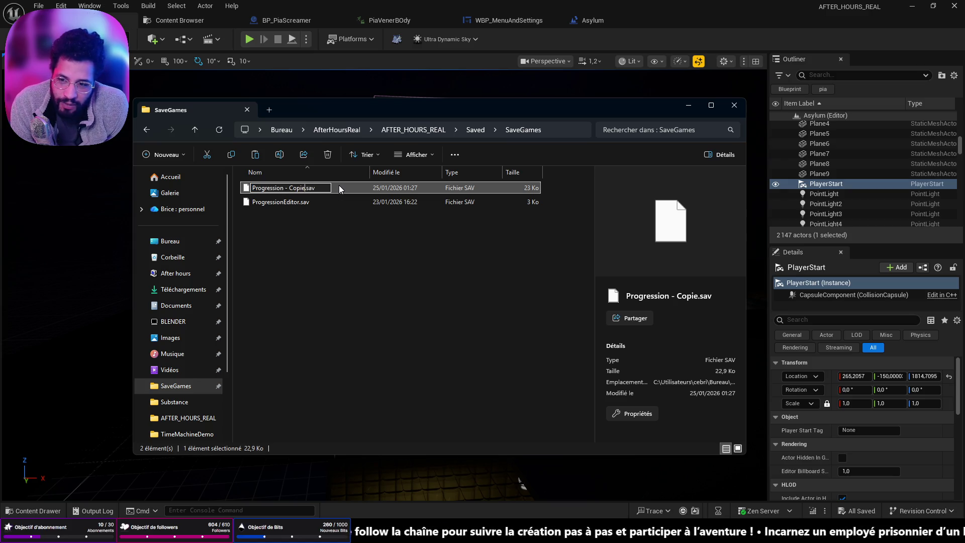
key("BackSpace")
key("BackSpace")
key("BackSpace")
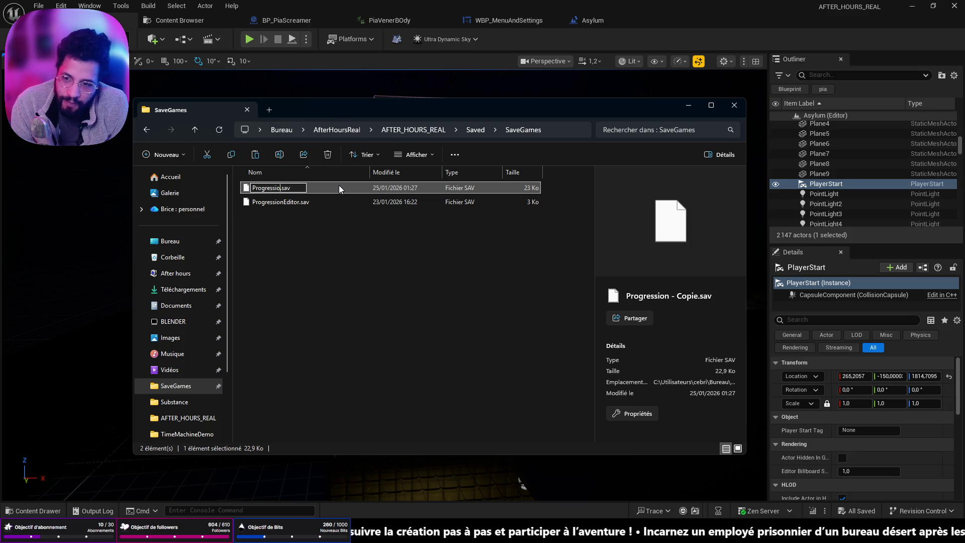
type("n")
key("Return")
key("ctrl+v")
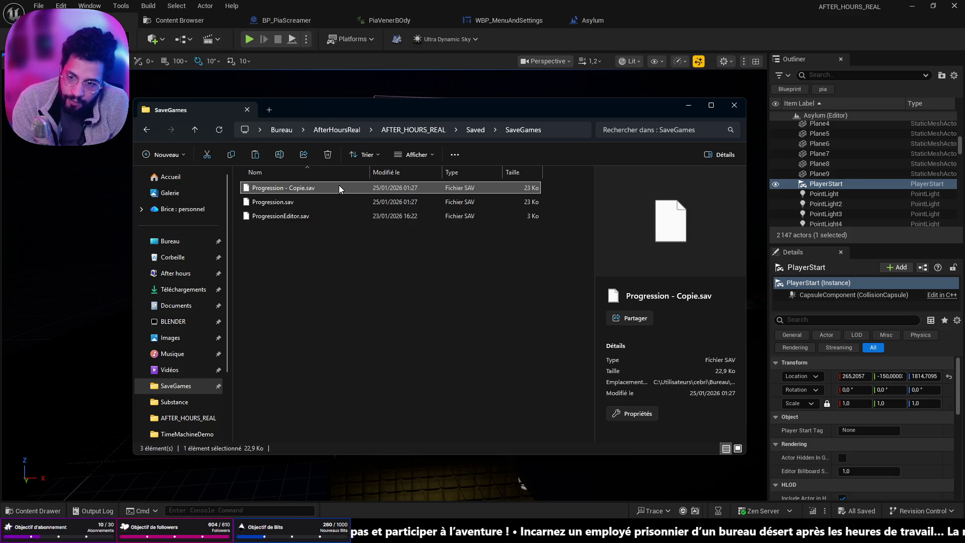
left_click(385, 255)
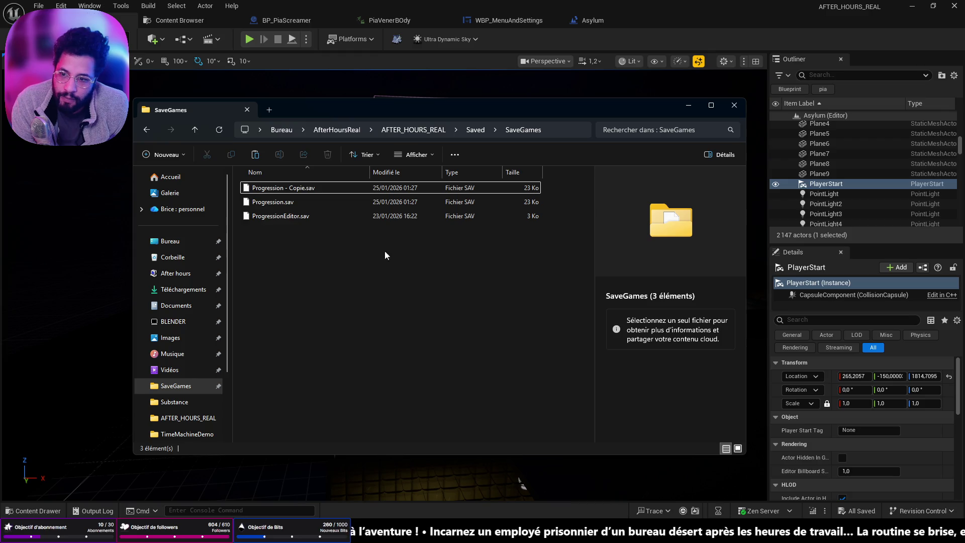
left_click(688, 105)
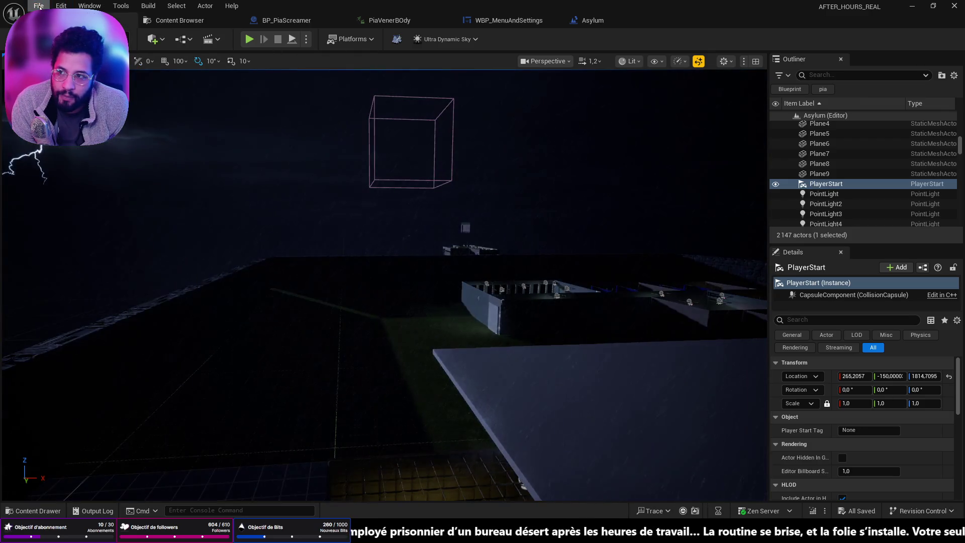
- Open the menu level from File > Recent Levels
left_click(38, 6)
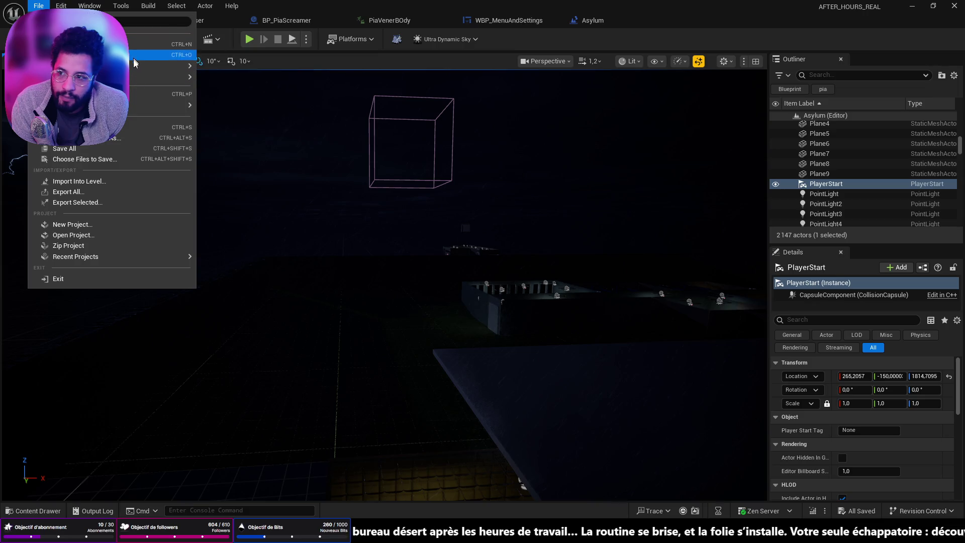
mouse_move(133, 74)
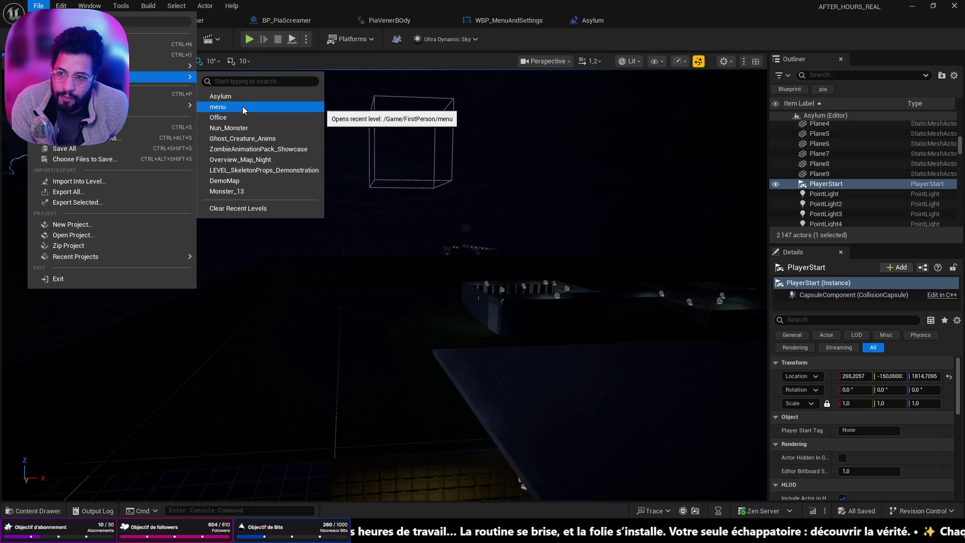
left_click(242, 107)
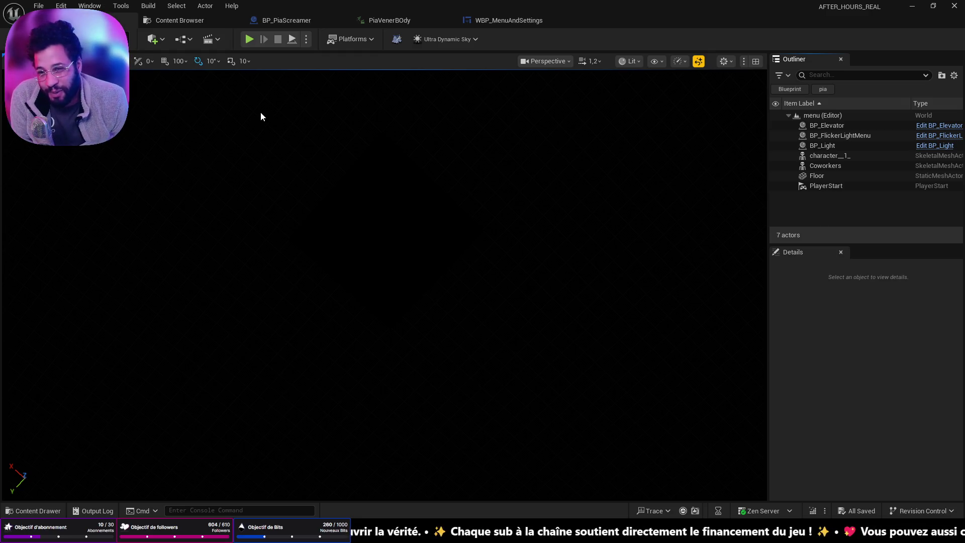
left_click_drag(248, 177, 281, 176)
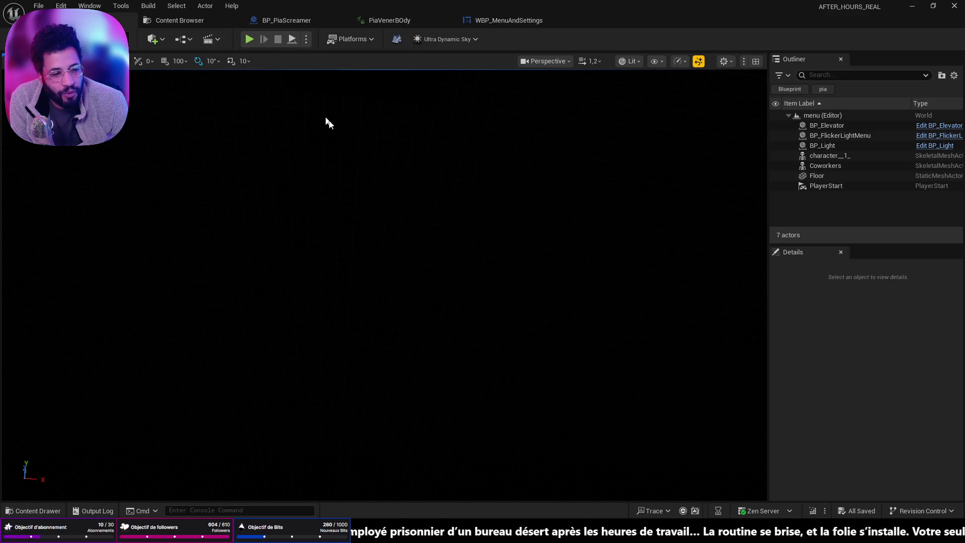
- Play the menu level, choose Load Game, pick up the WAKE UP note, then stop
left_click(249, 39)
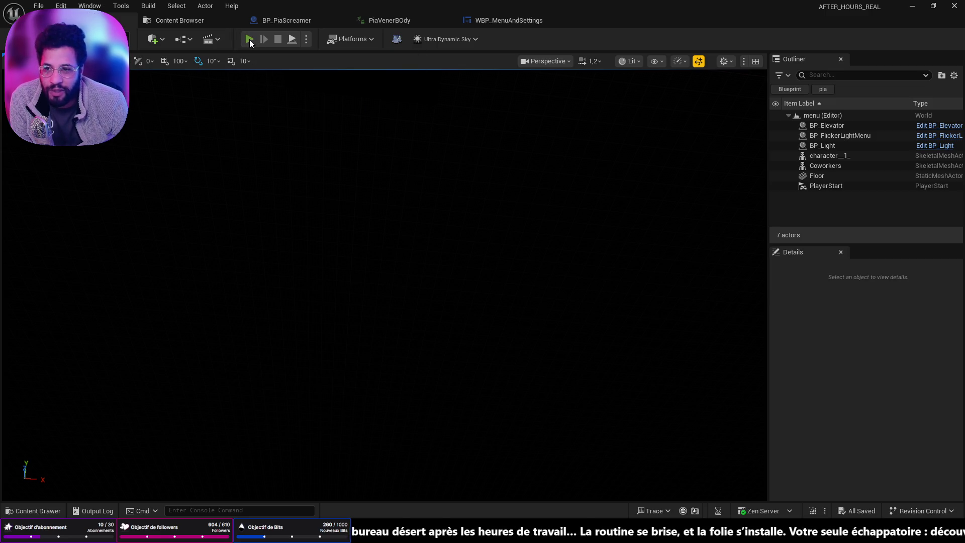
left_click(396, 313)
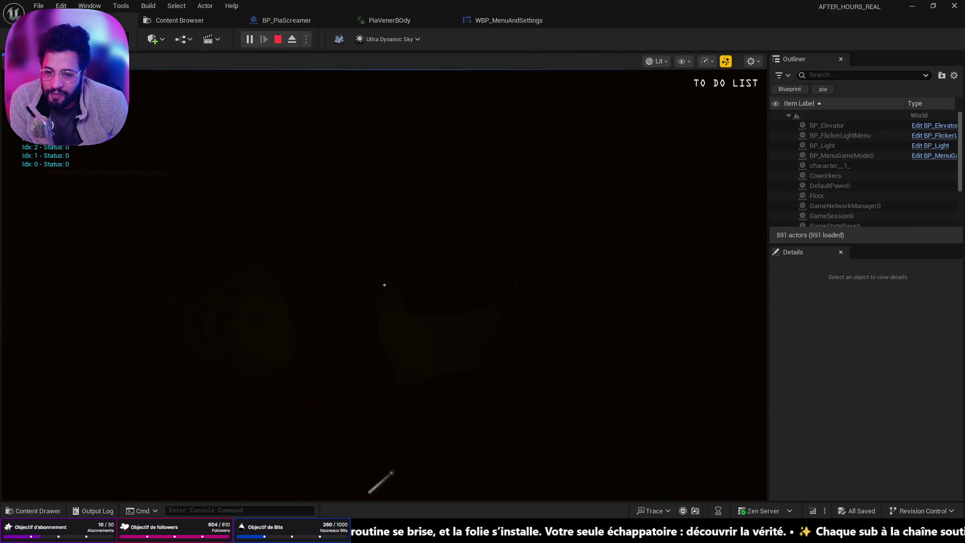
mouse_move(384, 285)
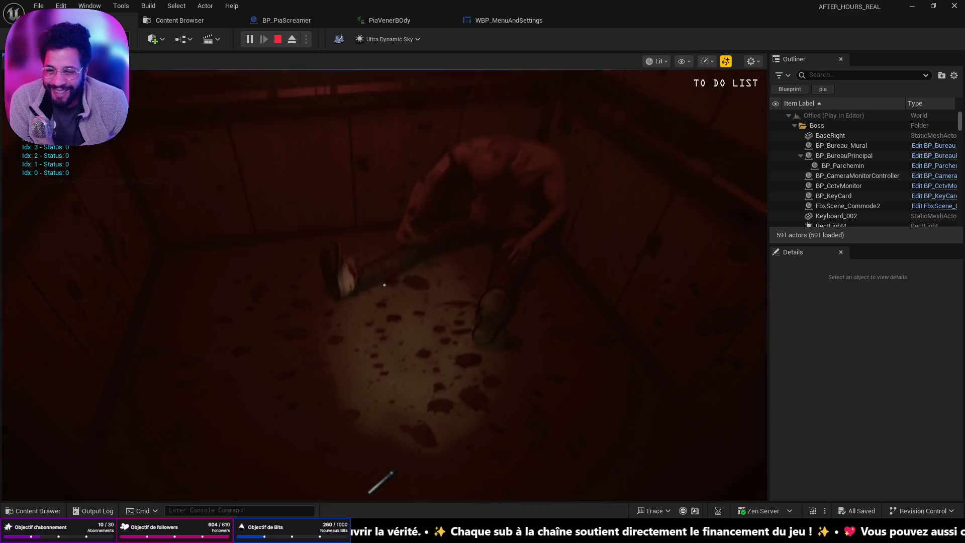
left_click(384, 285)
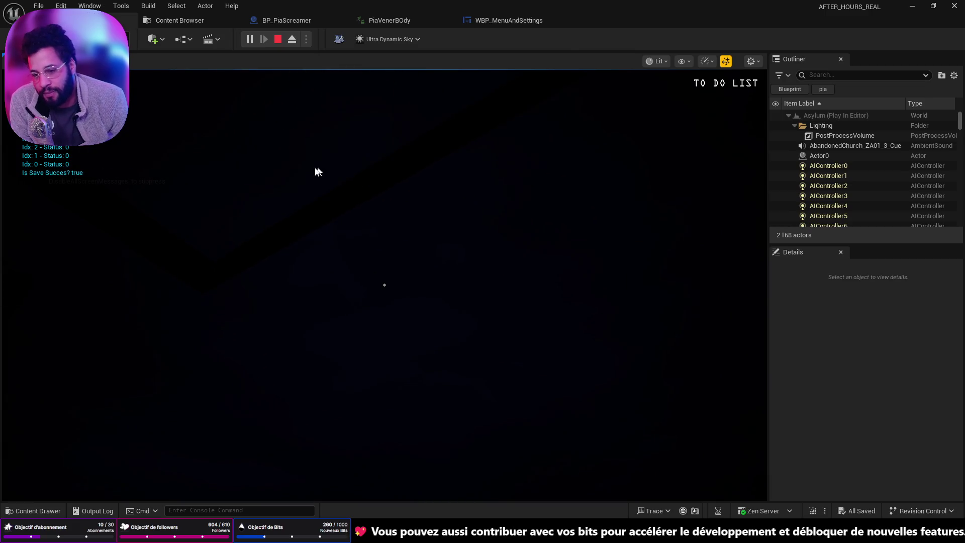
key("Escape")
- Minimize the Message Log, dismiss the errors/warnings toast, and close the Output Log
left_click(97, 510)
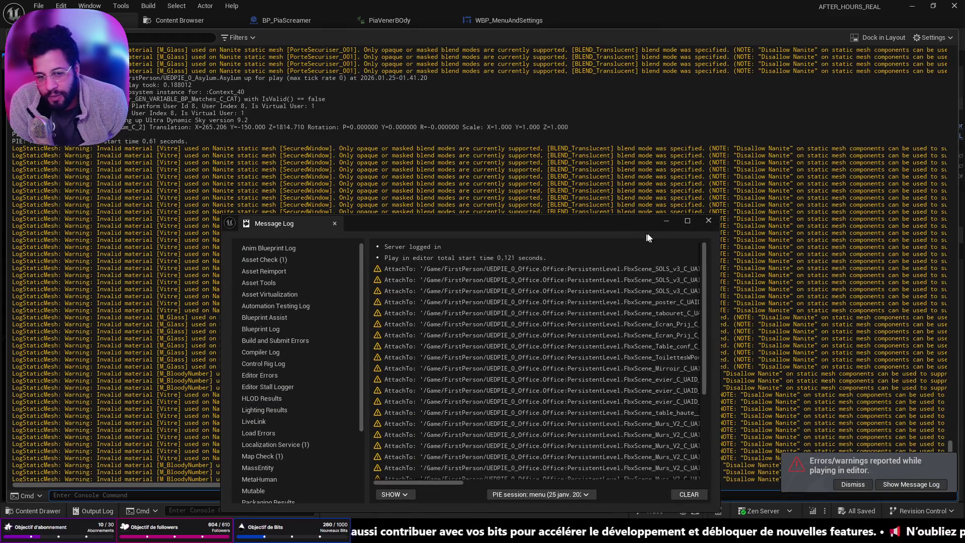
left_click(673, 222)
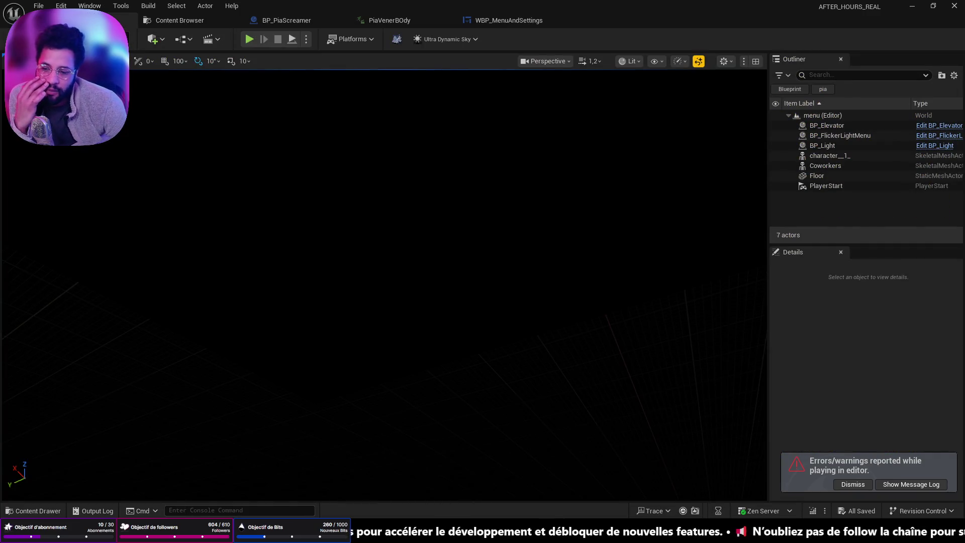
left_click(93, 511)
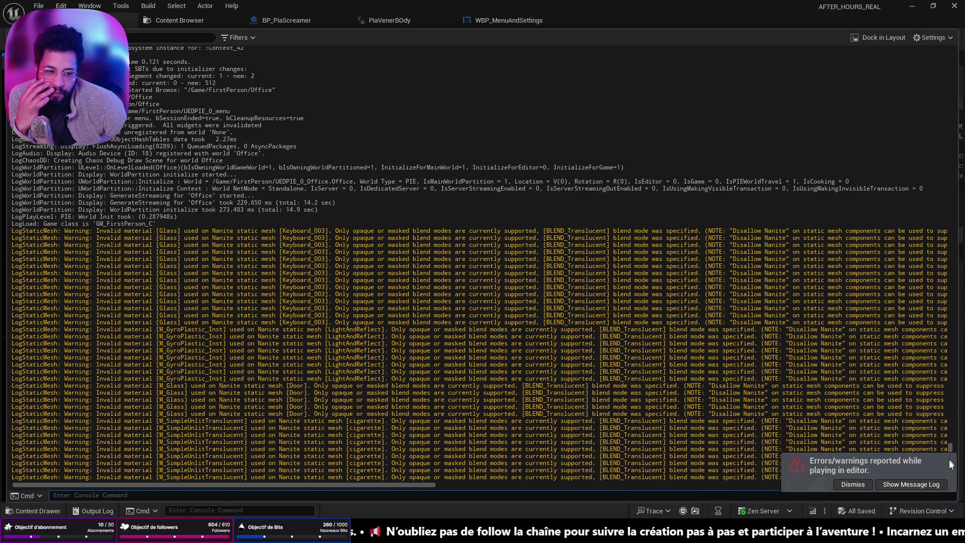
left_click(852, 485)
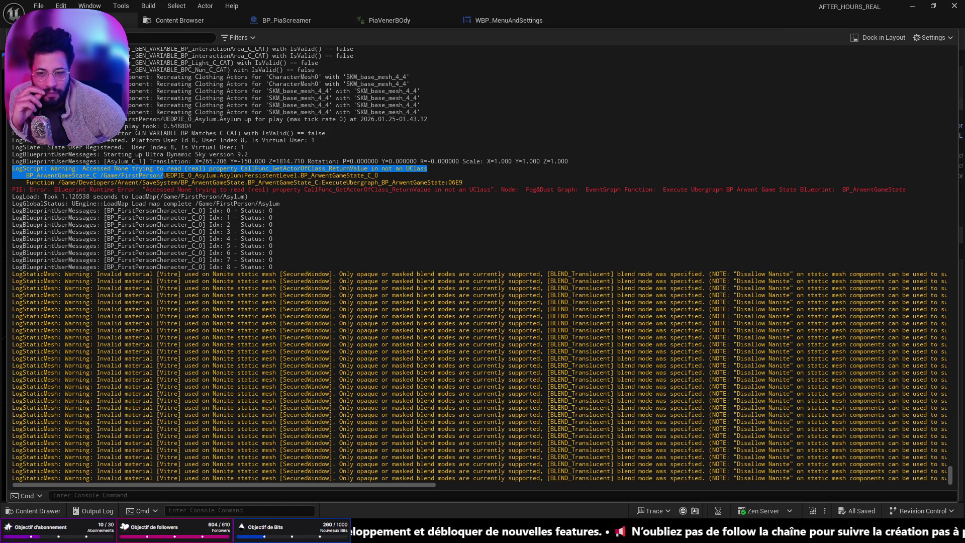
left_click(110, 515)
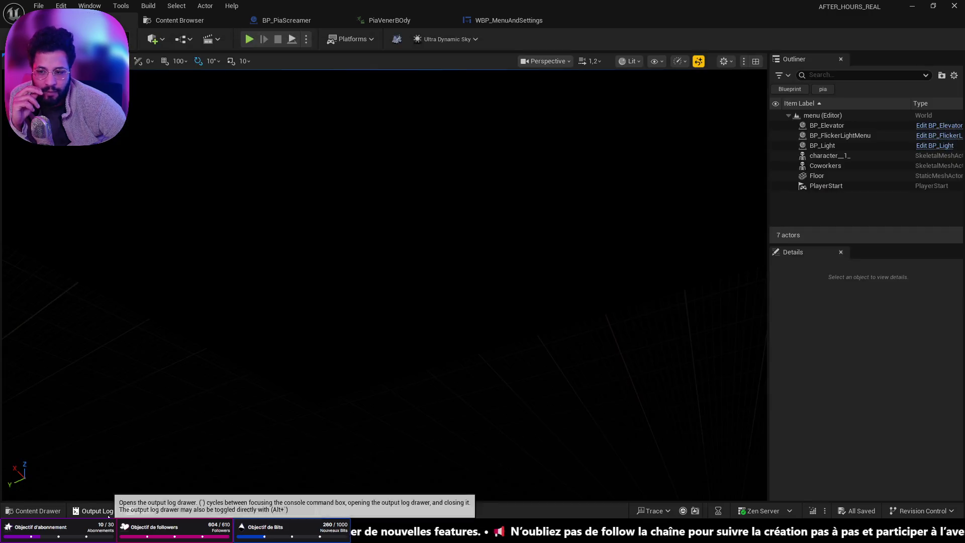
- Load Asylum via File > Recent Levels, then choose Open Level Blueprint
left_click(38, 6)
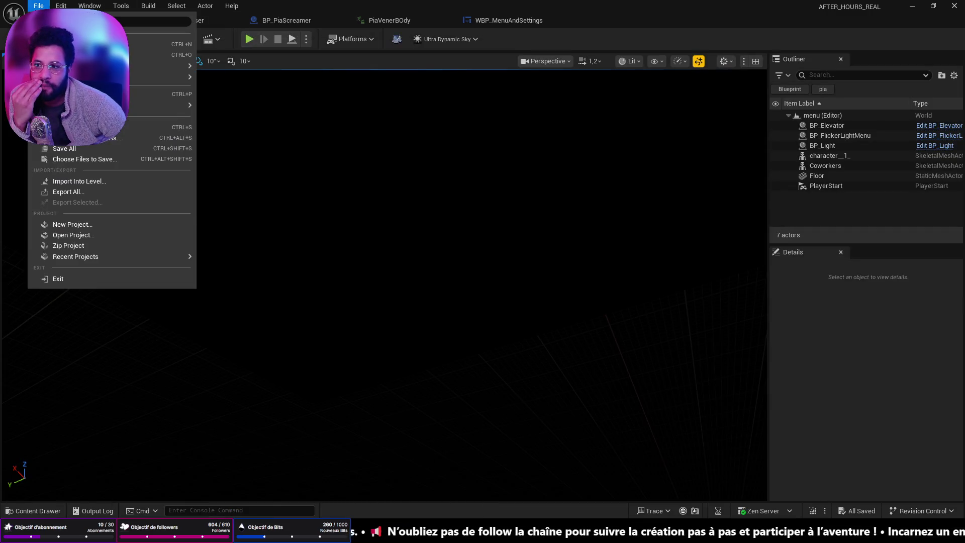
mouse_move(185, 92)
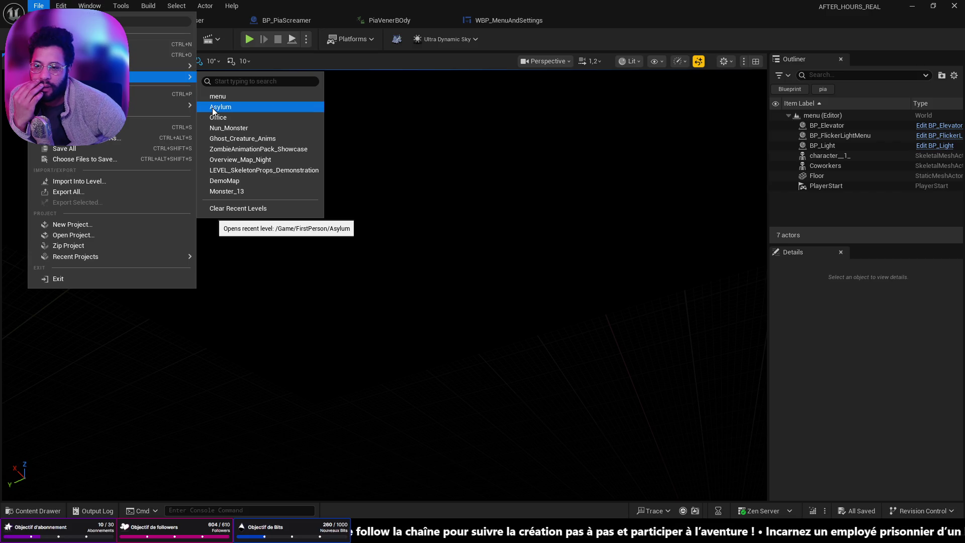
left_click(212, 107)
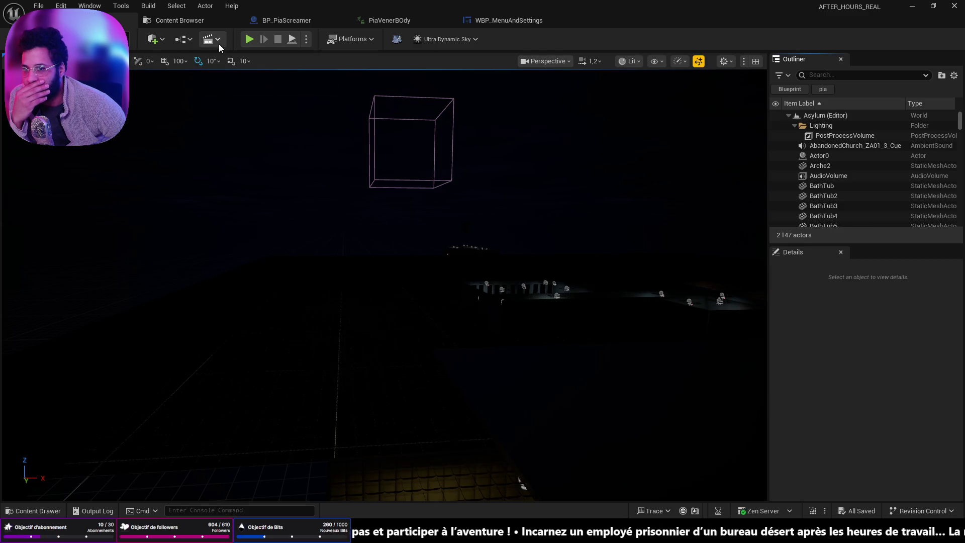
left_click(190, 40)
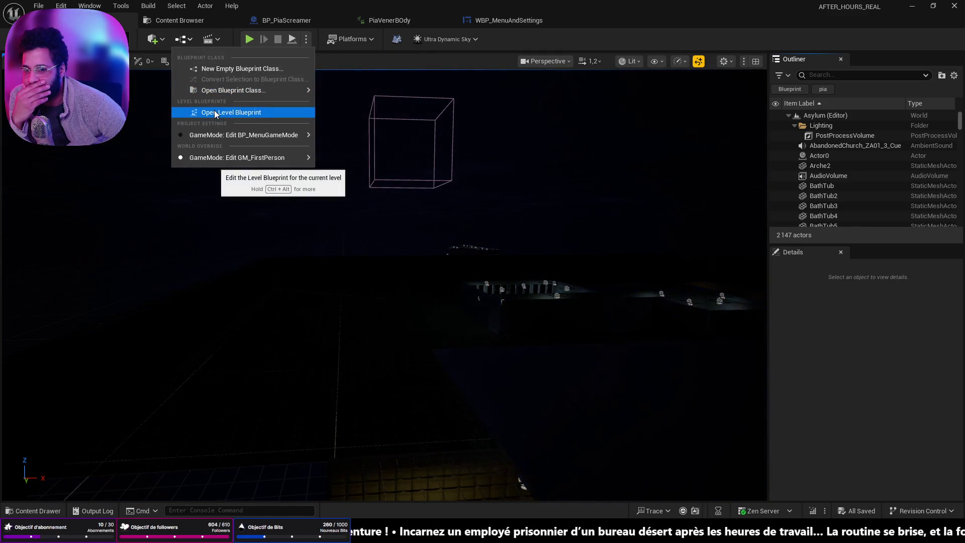
left_click(215, 112)
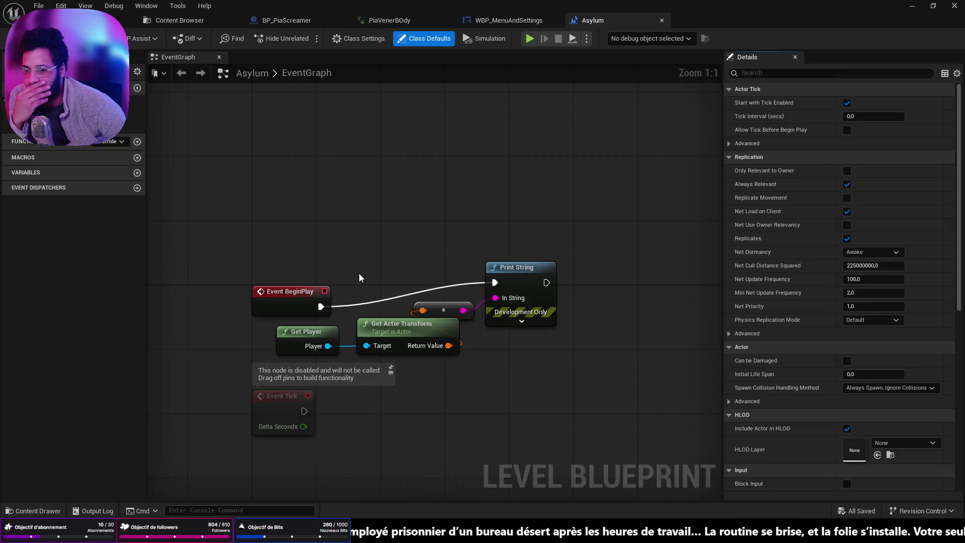
- Nudge Event BeginPlay up and add a Get Player Character node
left_click_drag(247, 290, 247, 273)
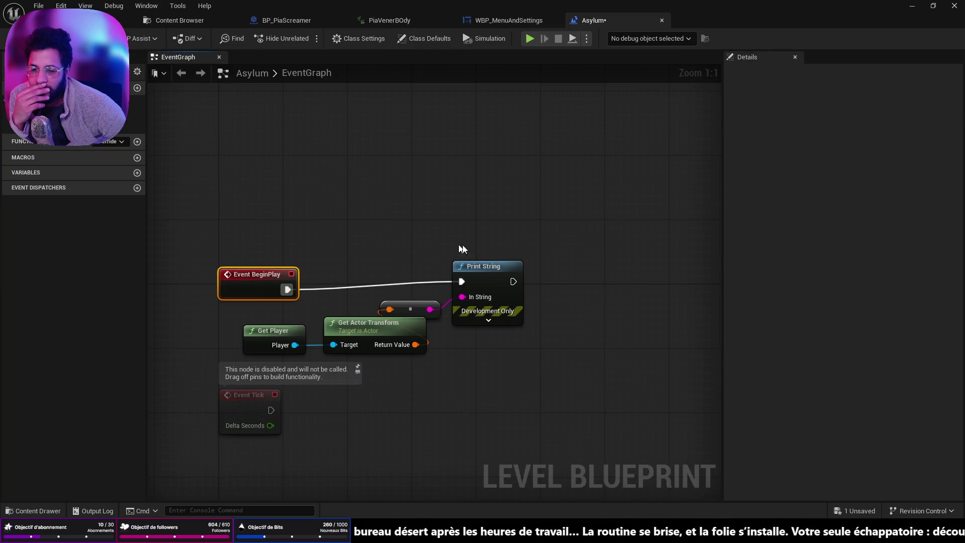
right_click(493, 214)
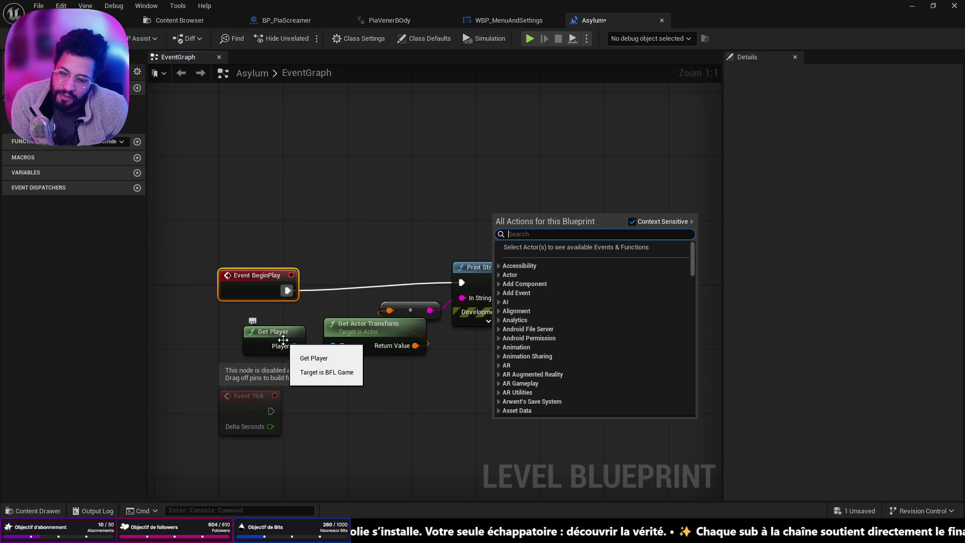
type("get p")
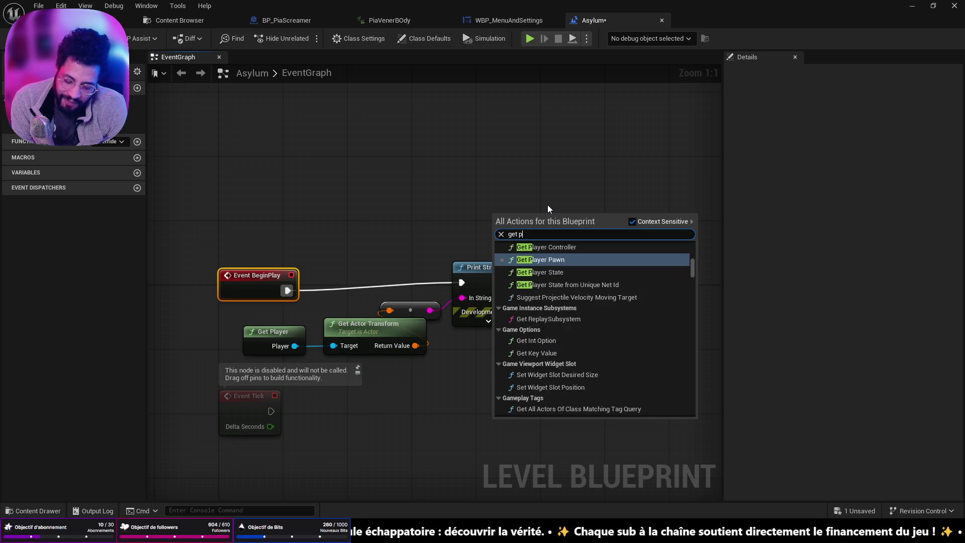
type("layer cha")
key("Return")
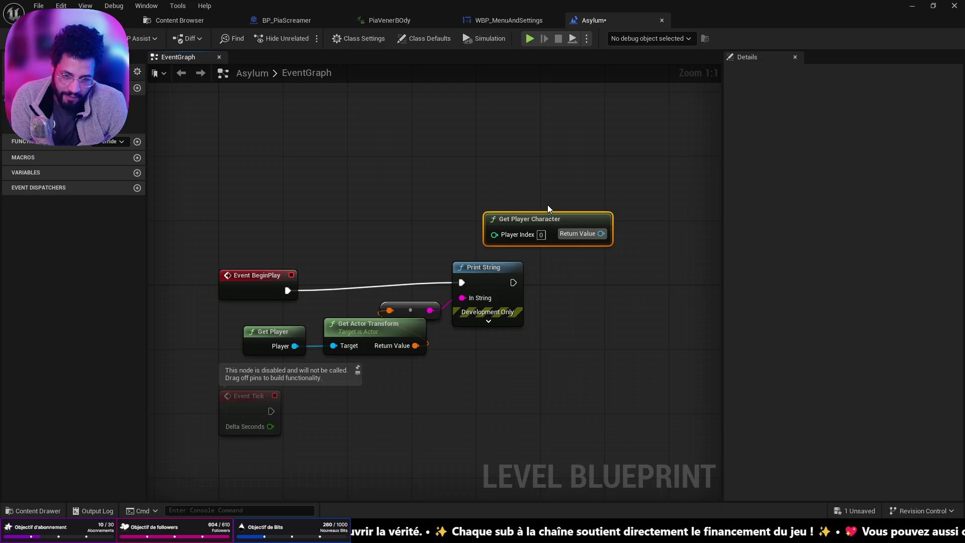
- Add a Set Actor Location node from Get Player Character's Return Value
left_click_drag(601, 234, 649, 299)
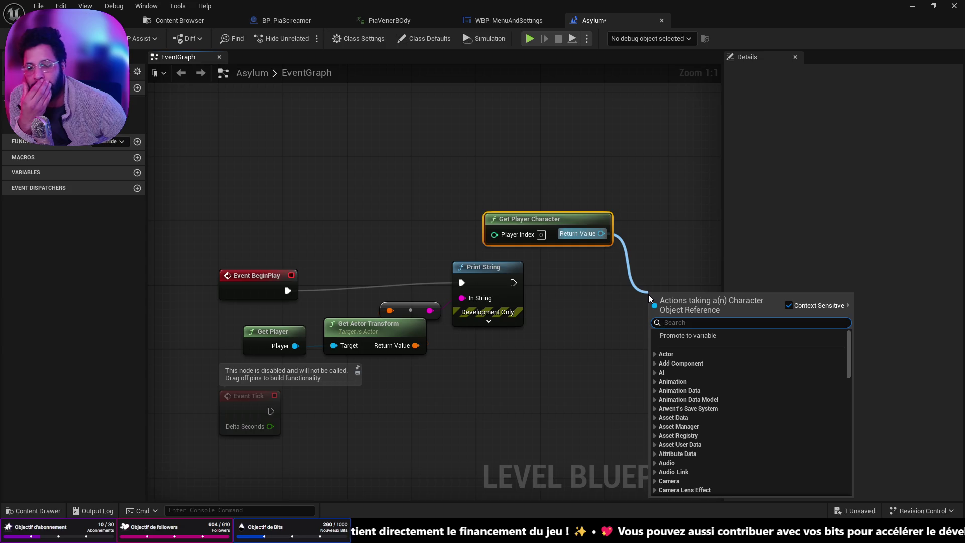
type("set locatio")
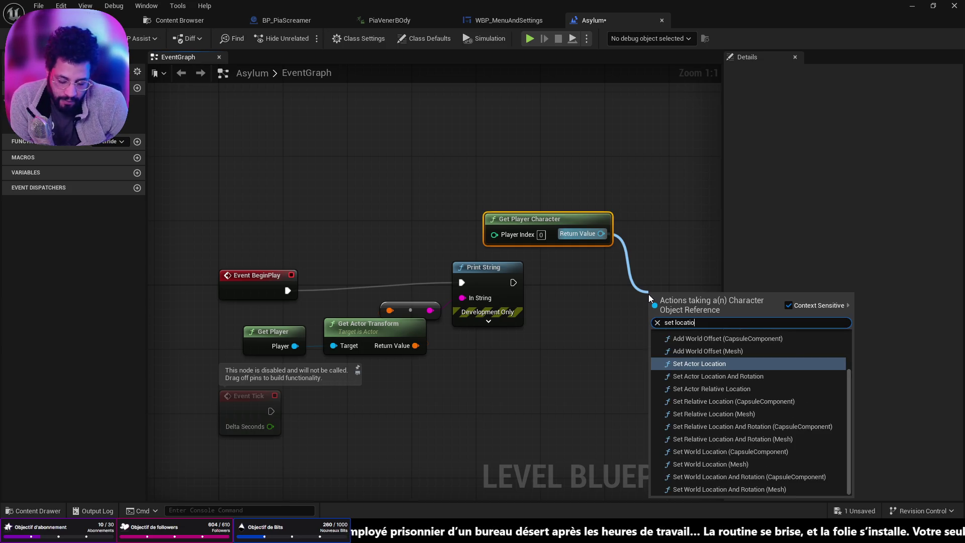
key("Return")
left_click_drag(534, 198, 591, 190)
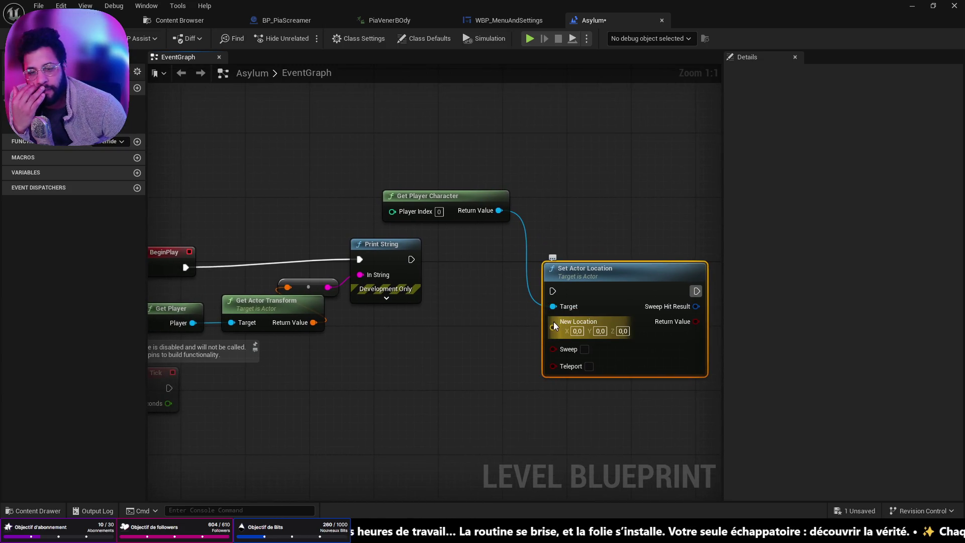
left_click(91, 512)
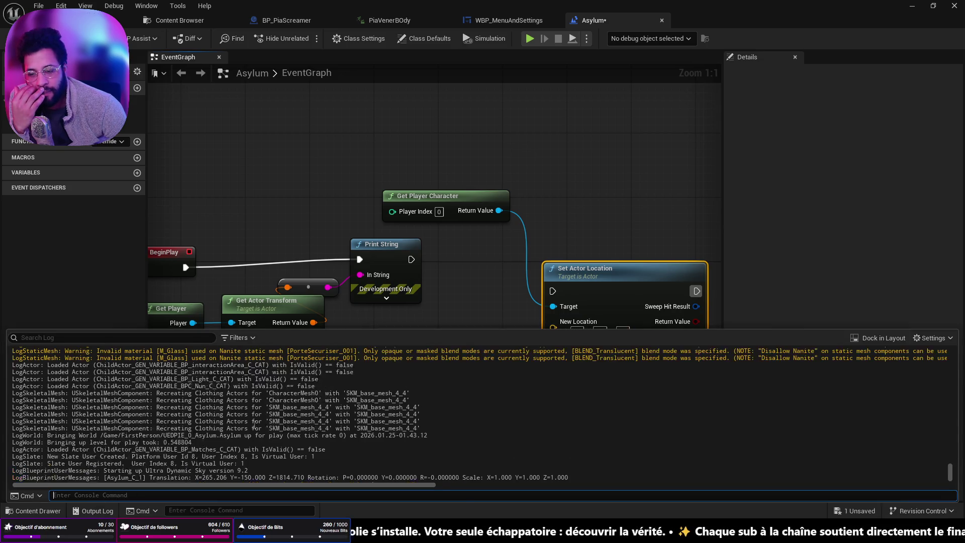
left_click(555, 328)
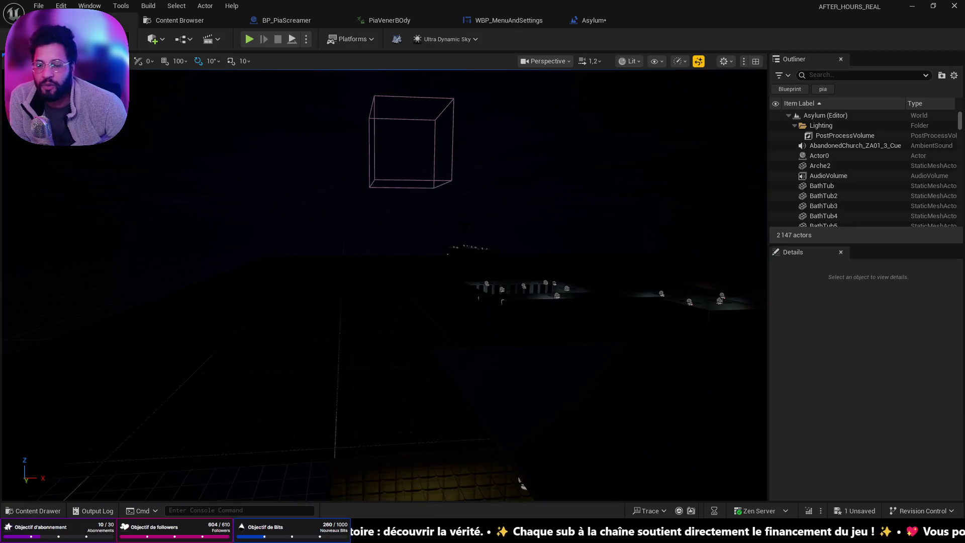
left_click(129, 20)
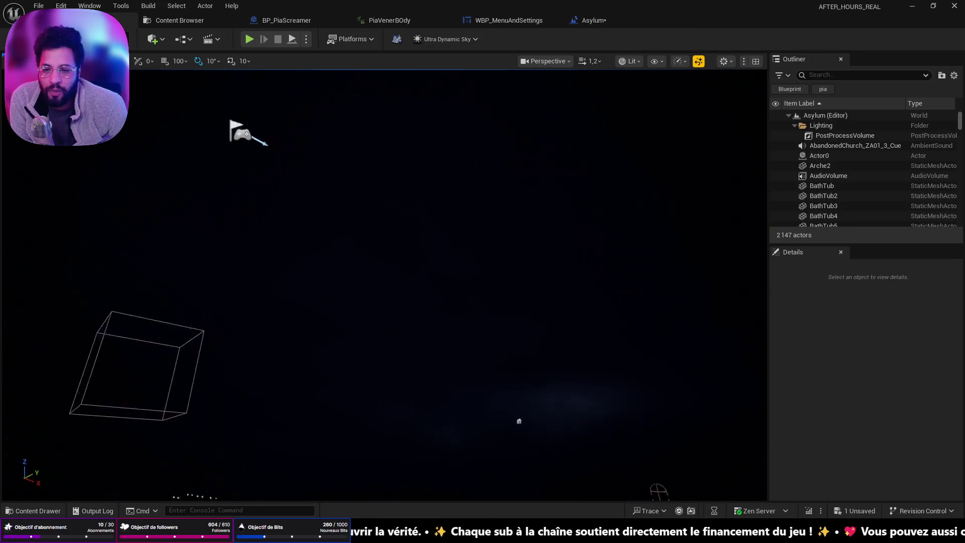
- Lower the PlayerStart into the padded room at 175.04, -150, 166.54 and save
left_click(396, 264)
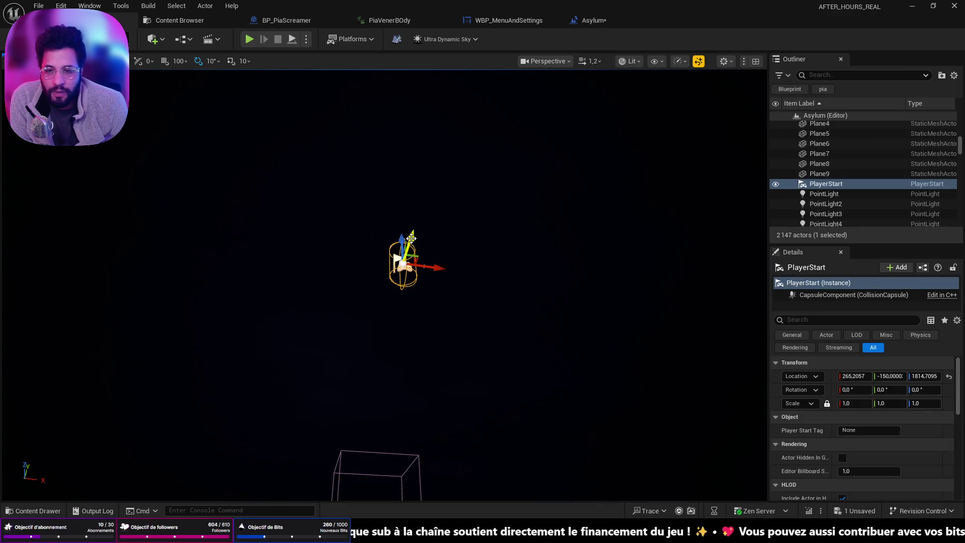
left_click_drag(399, 238, 398, 352)
key("End")
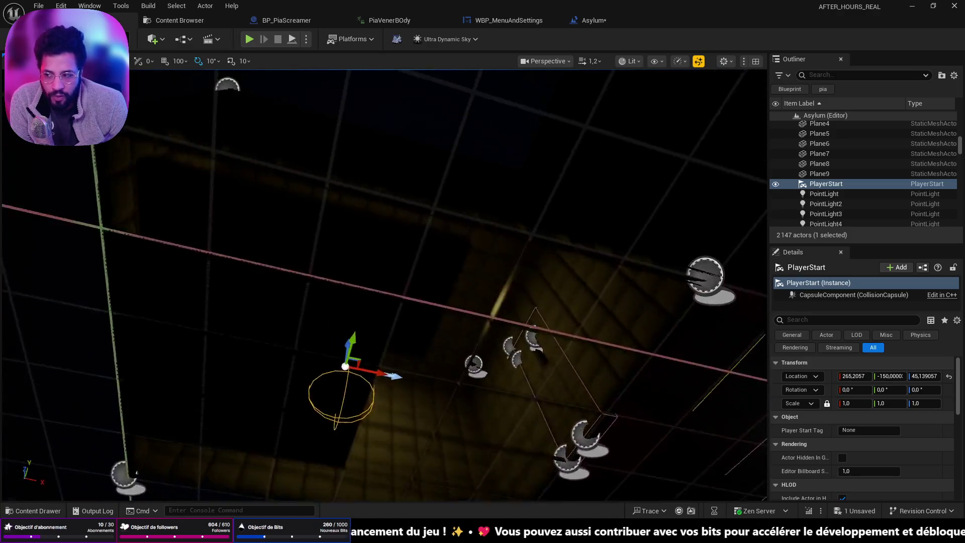
left_click_drag(590, 471, 591, 471)
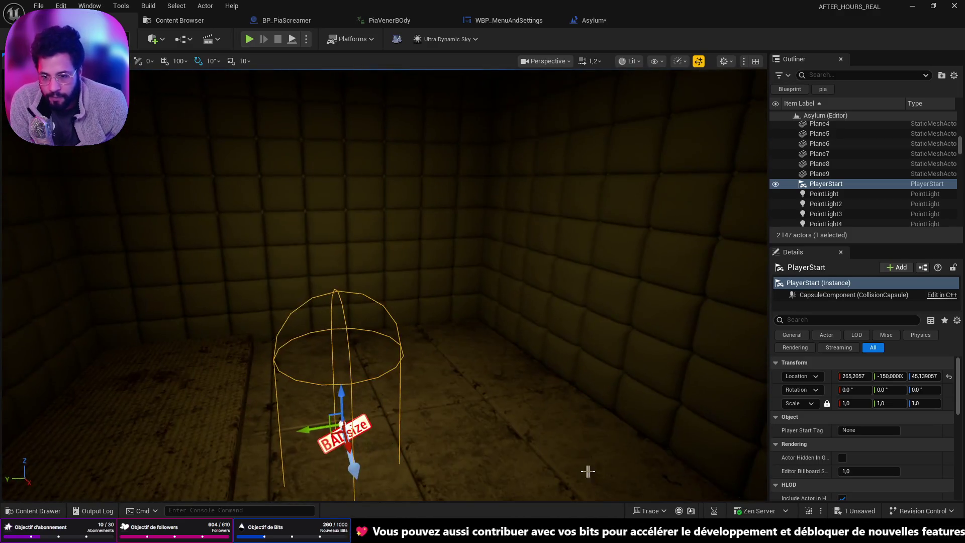
mouse_move(340, 386)
left_mouse_down()
mouse_move(354, 467)
mouse_move(438, 244)
mouse_move(266, 241)
mouse_move(267, 260)
left_mouse_up()
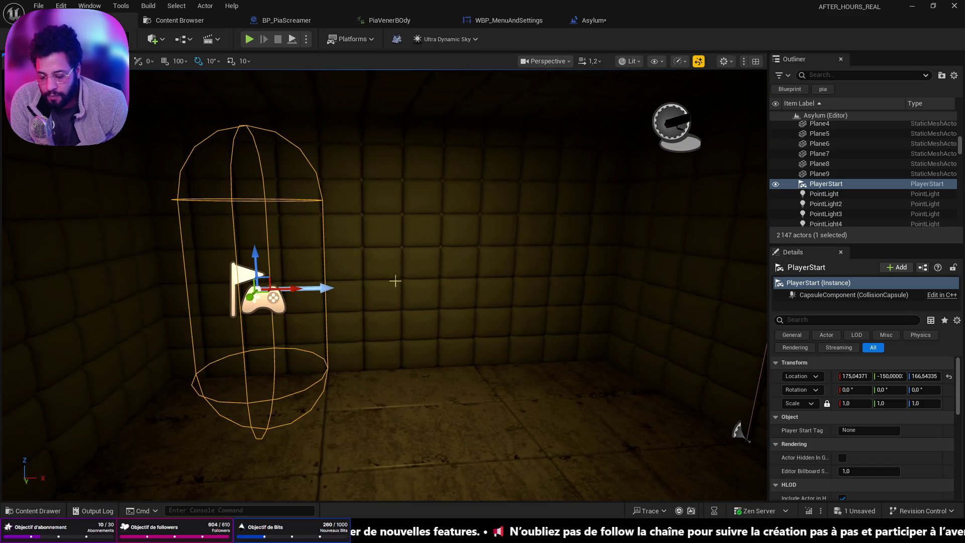
key("ctrl+s")
- Turn the view to face the PlayerStart and open its Location copy options
mouse_move(395, 281)
left_mouse_down()
mouse_move(387, 237)
mouse_move(387, 301)
mouse_move(432, 282)
left_mouse_up()
left_click_drag(523, 281, 388, 297)
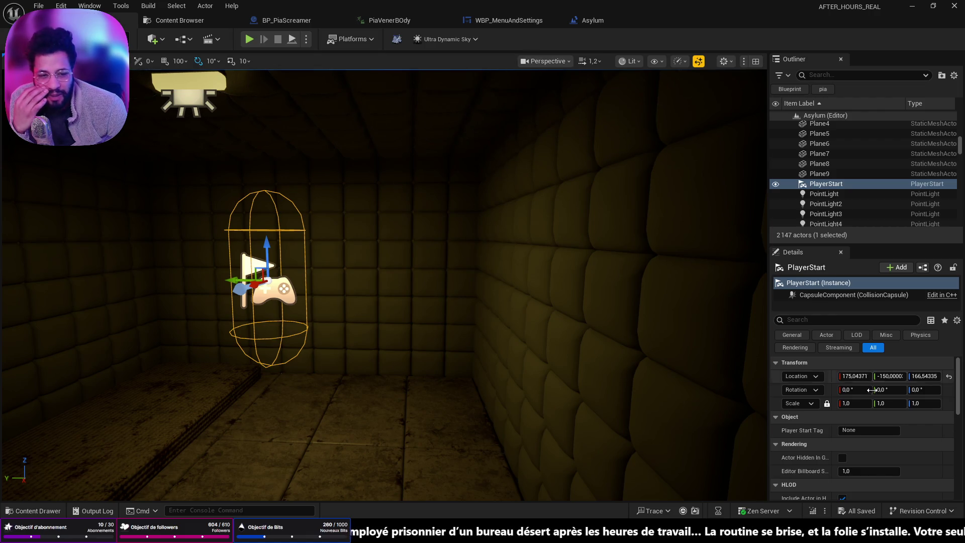
right_click(835, 379)
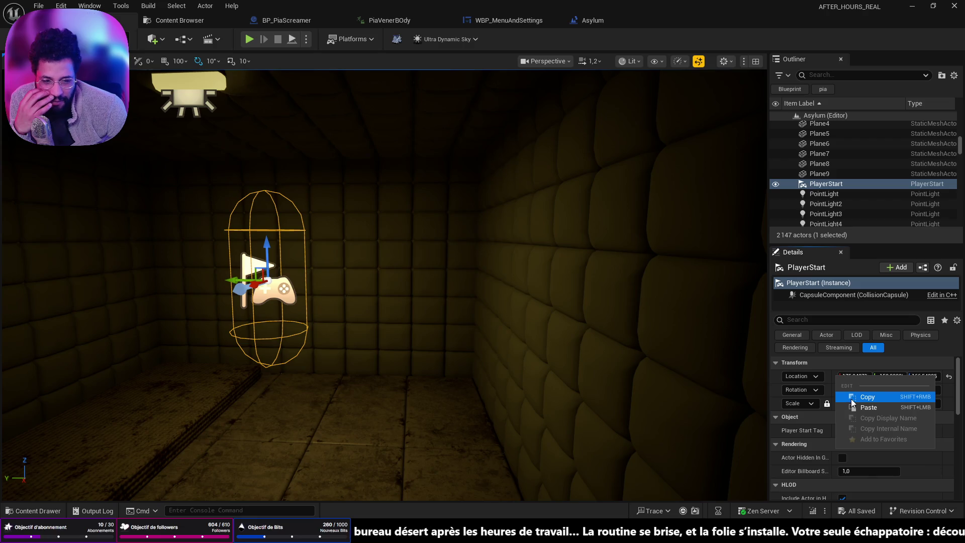
- Copy PlayerStart's location and paste it into Set Actor Location's New Location pin
left_click(852, 394)
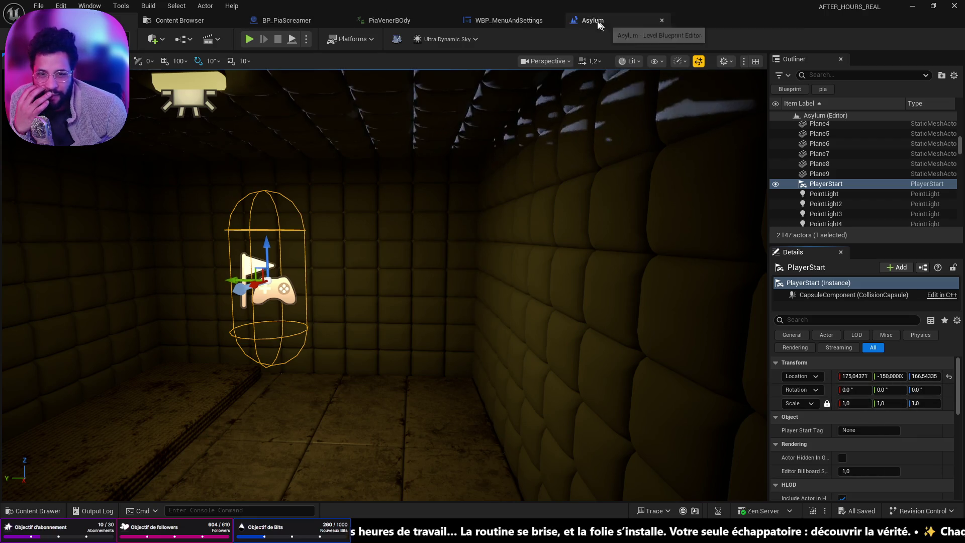
left_click(585, 20)
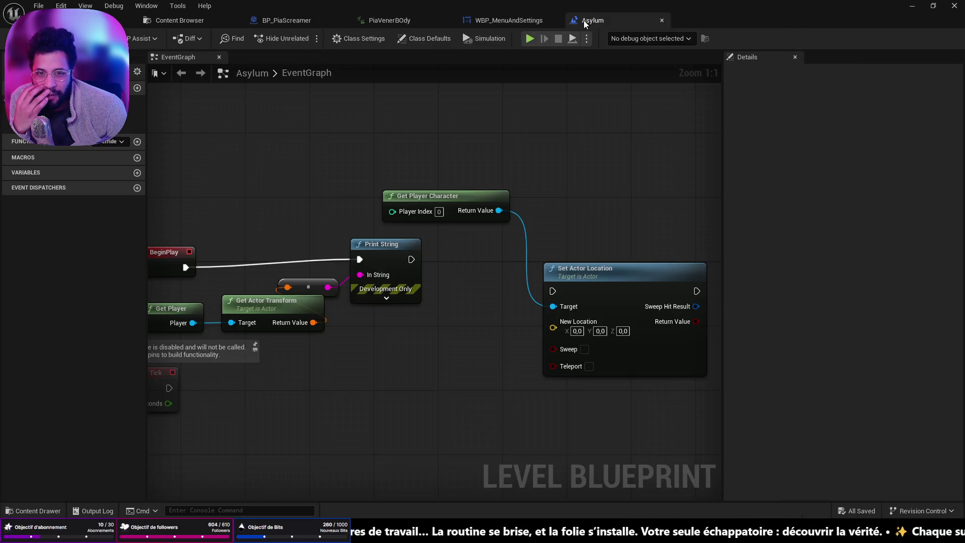
right_click(568, 331)
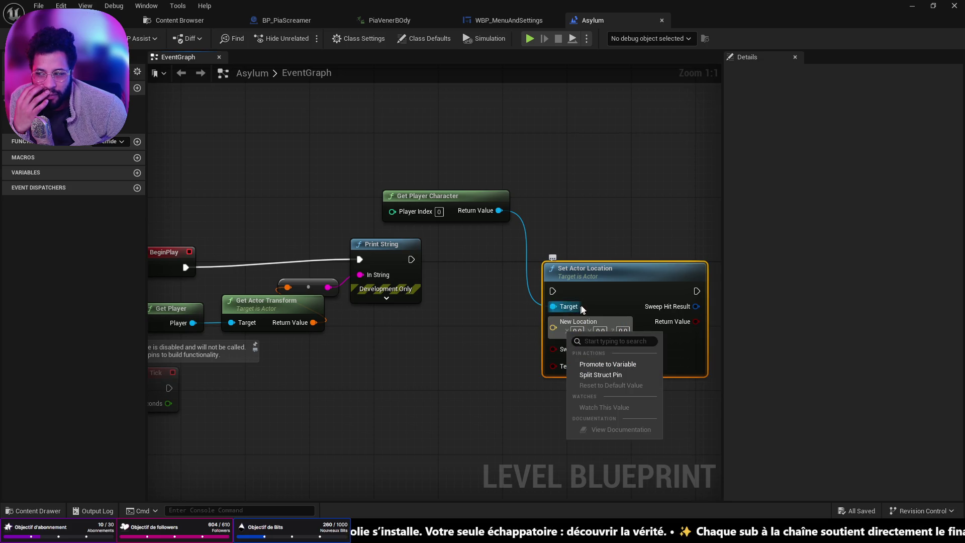
left_click(580, 340)
right_click(581, 341)
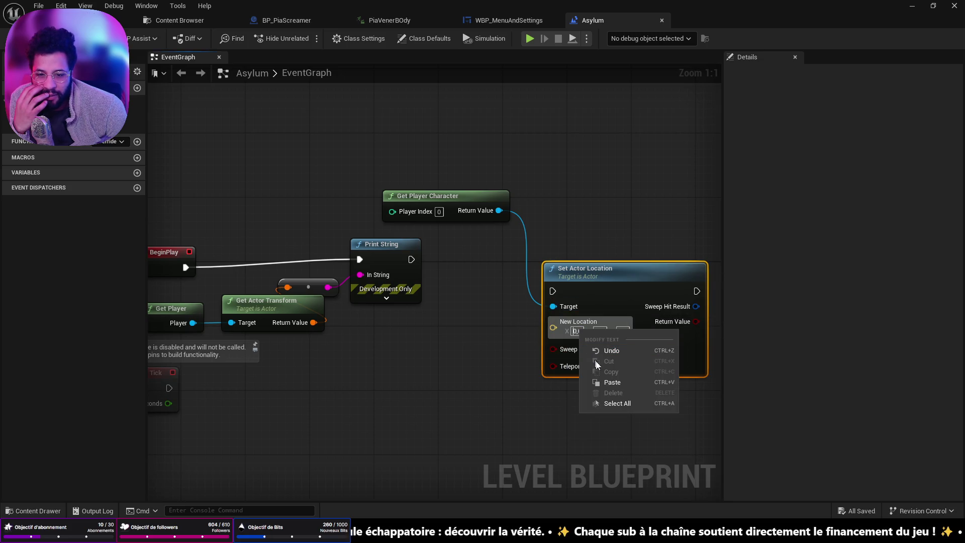
left_click(607, 386)
left_click(648, 203)
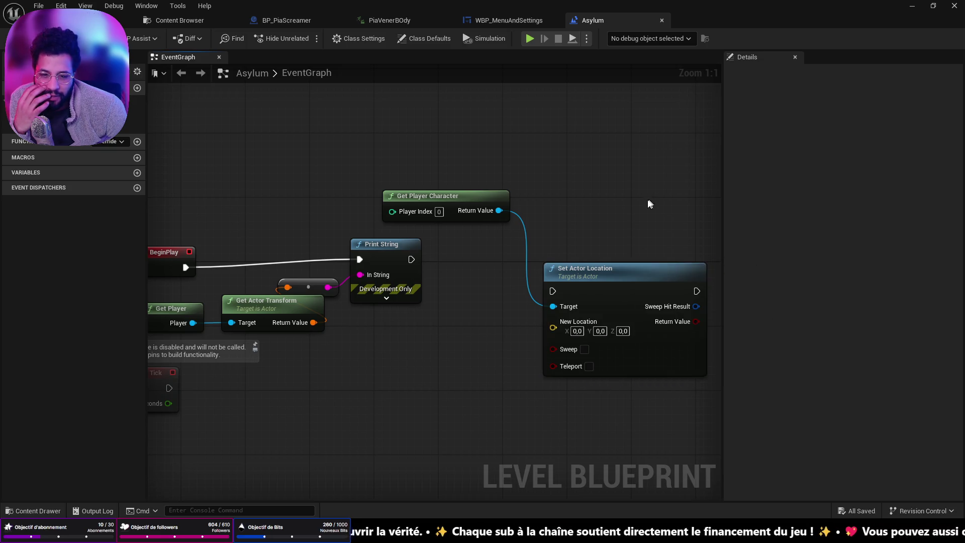
left_click_drag(648, 201, 558, 154)
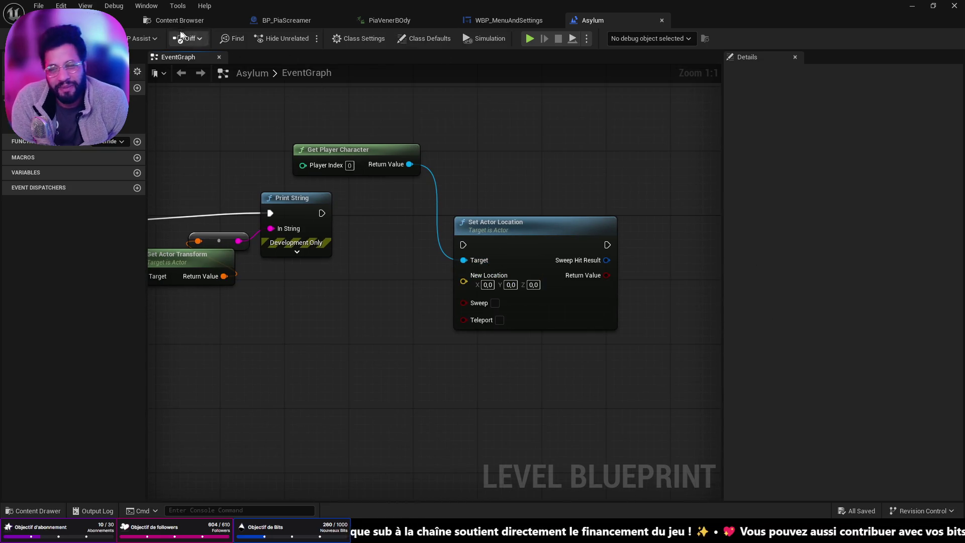
- Copy PlayerStart's X and Y values into New Location's X and Y fields
left_click(128, 20)
left_click(848, 381)
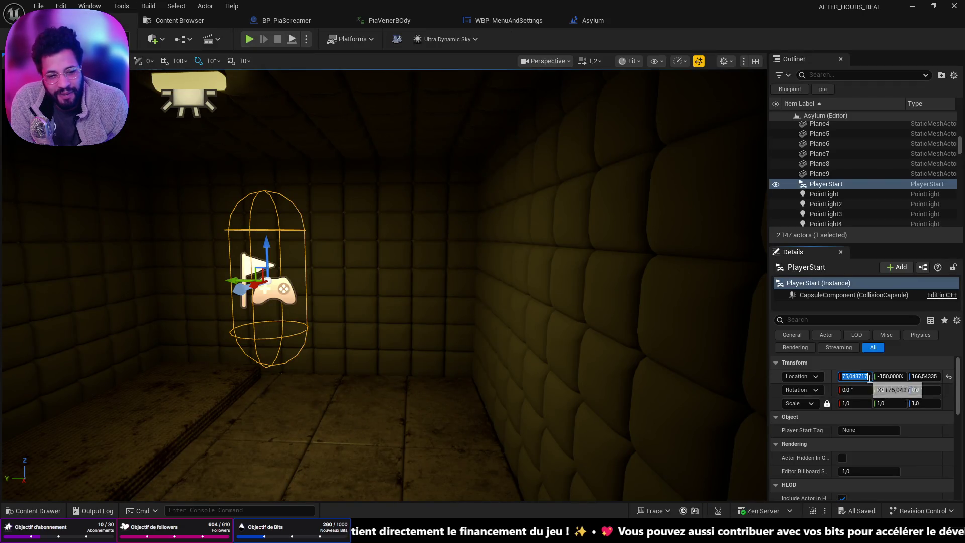
left_click(622, 25)
left_click(487, 284)
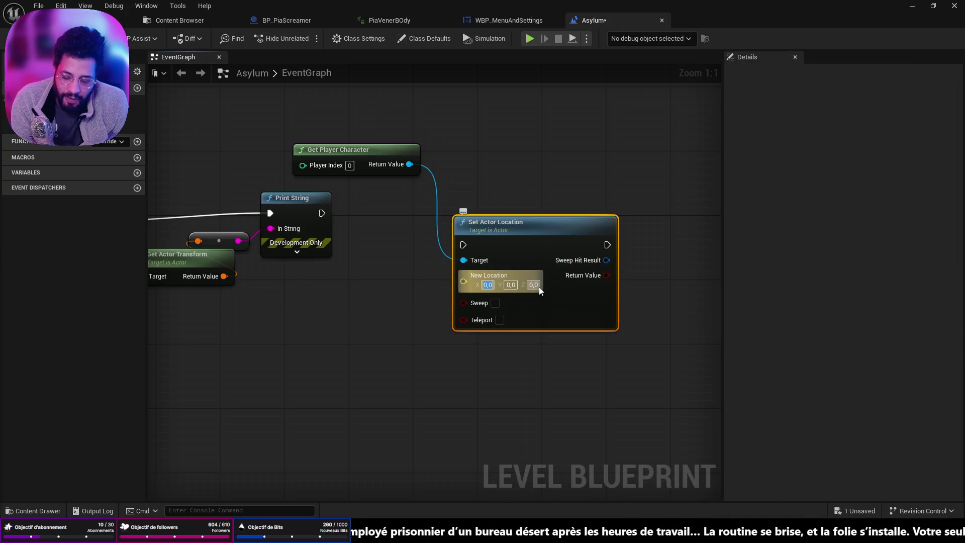
type("175,043717")
left_click(100, 20)
left_click(888, 375)
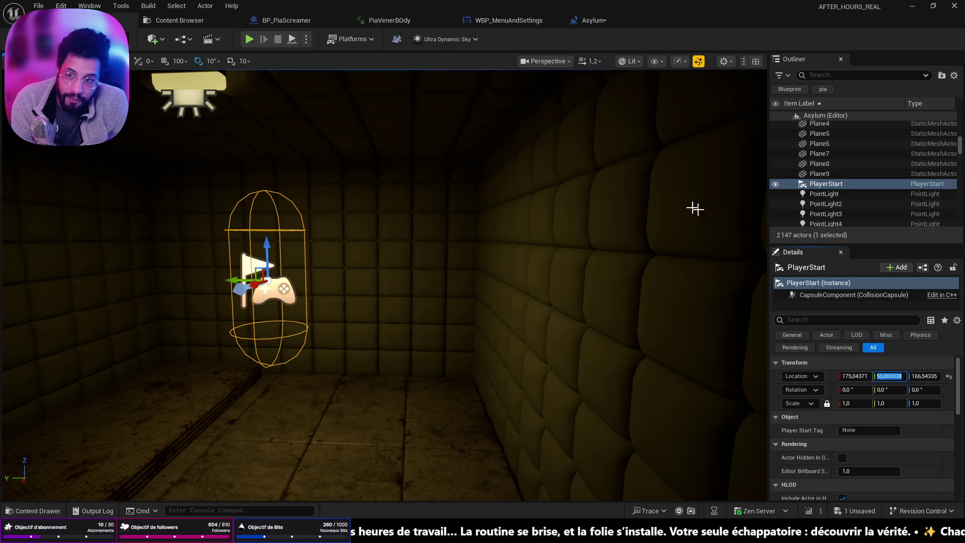
left_click(633, 21)
left_click(534, 285)
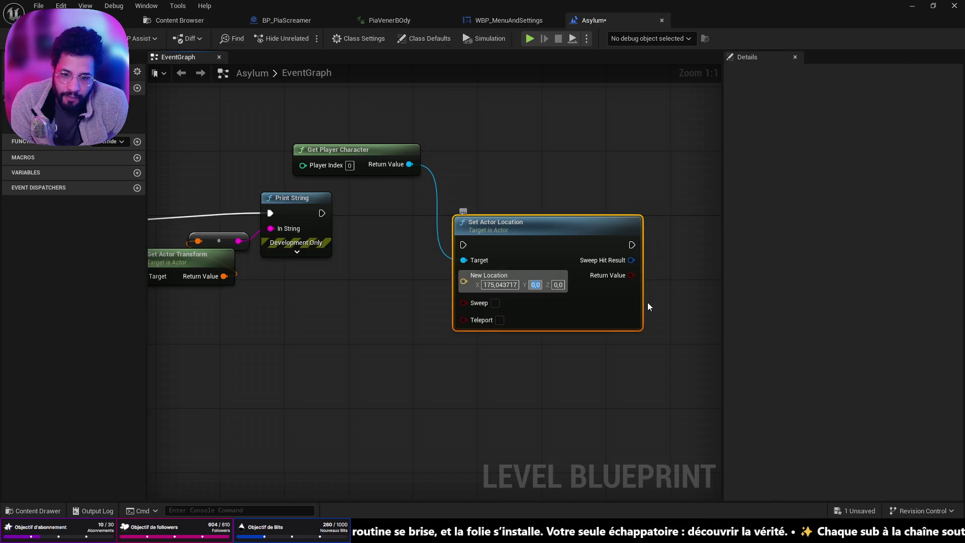
type("-150,000038")
- Paste PlayerStart's Z value 166.543351 into New Location Z and save the level
left_click(76, 20)
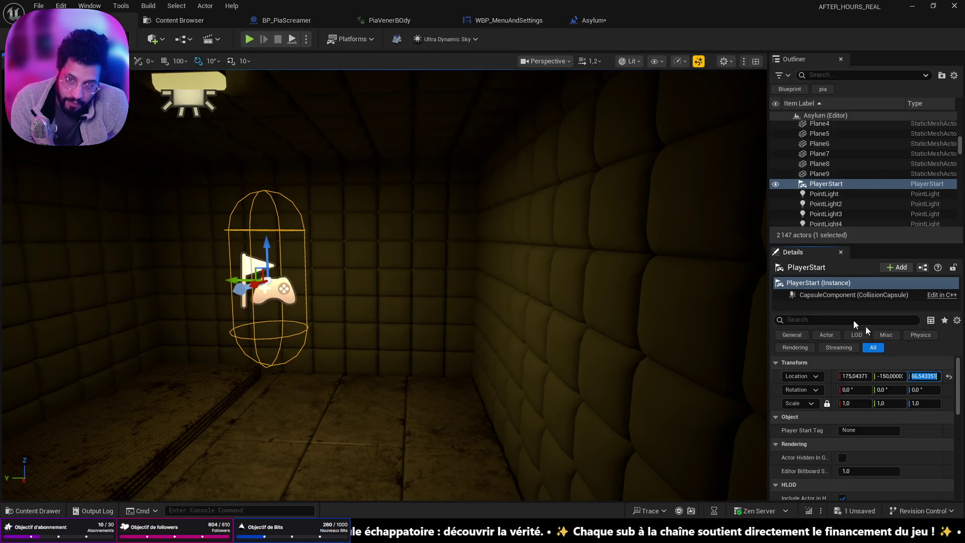
left_click(595, 20)
left_click(586, 285)
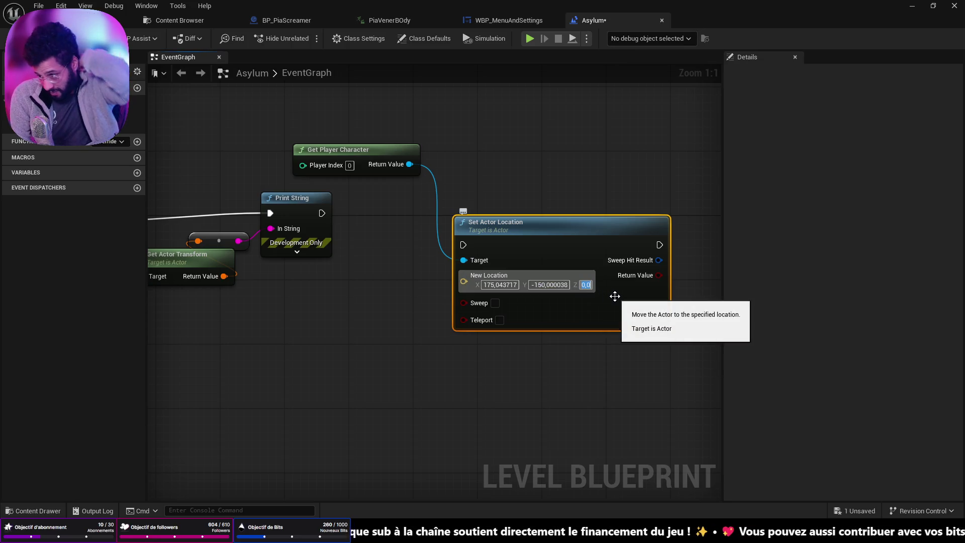
type("166,543351")
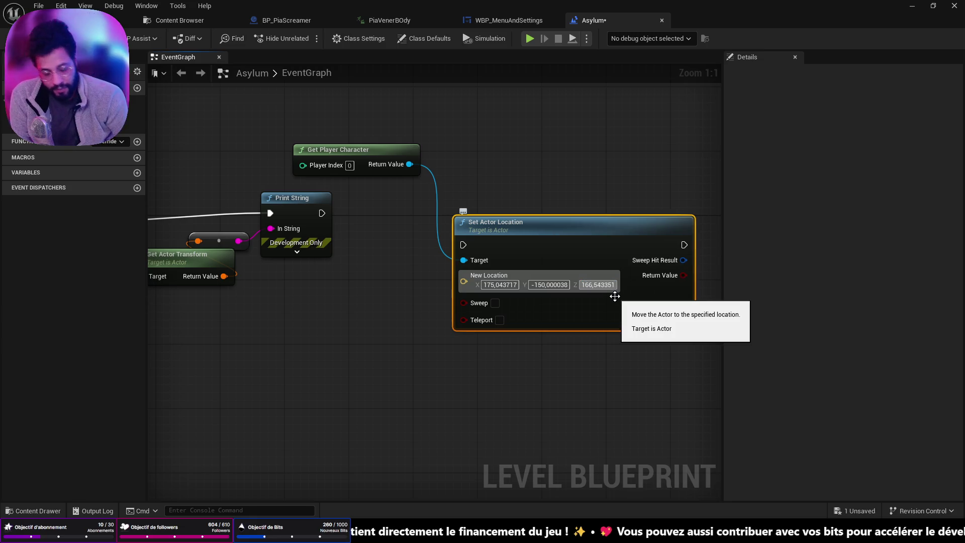
key("ctrl+s")
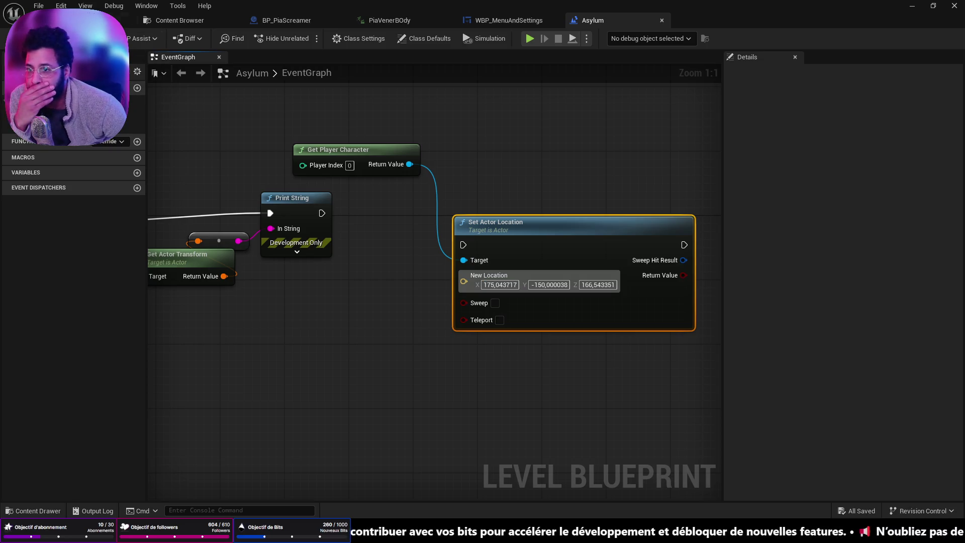
- Wire Print String into Set Actor Location, tidy the BeginPlay nodes, and save again
mouse_move(463, 185)
left_mouse_down()
mouse_move(556, 219)
mouse_move(556, 235)
left_mouse_up()
mouse_move(411, 268)
left_mouse_down()
mouse_move(441, 291)
mouse_move(556, 303)
mouse_move(565, 273)
mouse_move(545, 264)
left_mouse_up()
left_click_drag(422, 204, 373, 204)
left_click_drag(551, 273, 535, 265)
left_click_drag(307, 281, 384, 291)
left_click_drag(228, 274, 363, 266)
key("ctrl+s")
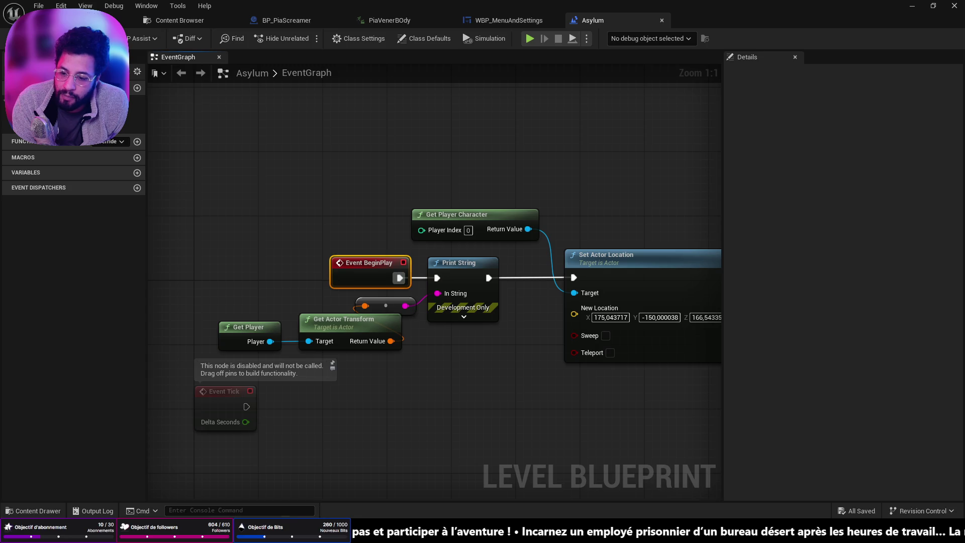
key("alt+Tab")
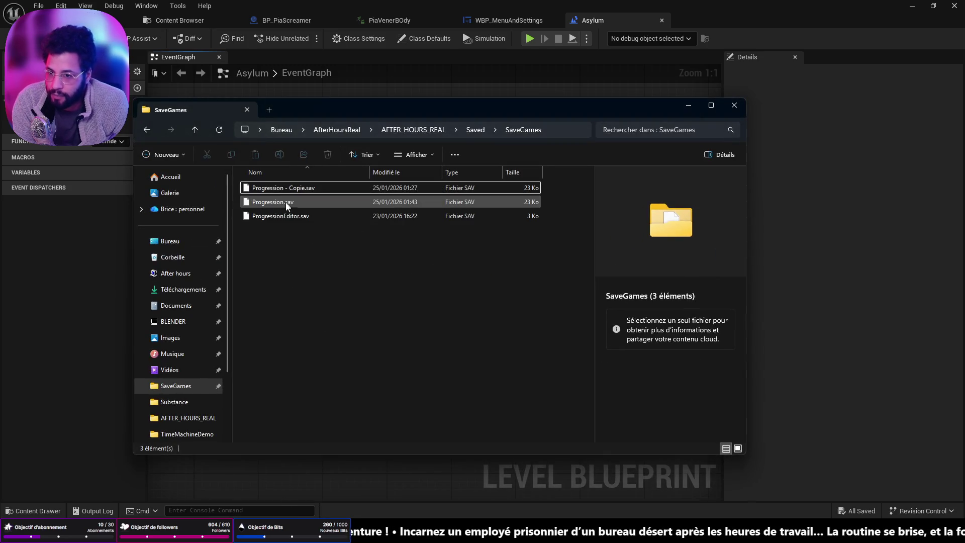
- Delete Progression.sav and rename the 'Progression - Copie.sav' backup to Progression.sav
left_click(285, 202)
key("Delete")
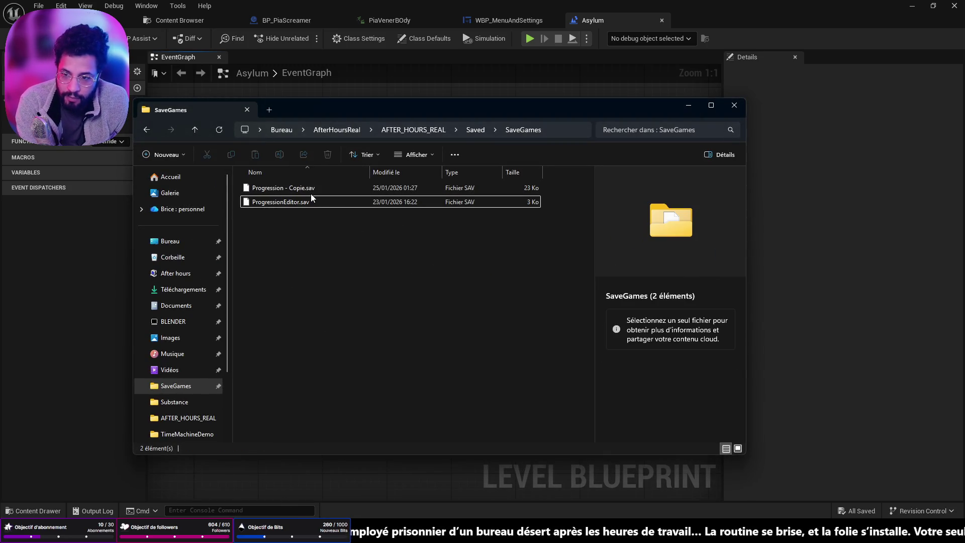
left_click(304, 190)
left_click(304, 190)
key("Right")
key("BackSpace")
key("BackSpace")
key("BackSpace")
key("BackSpace")
key("BackSpace")
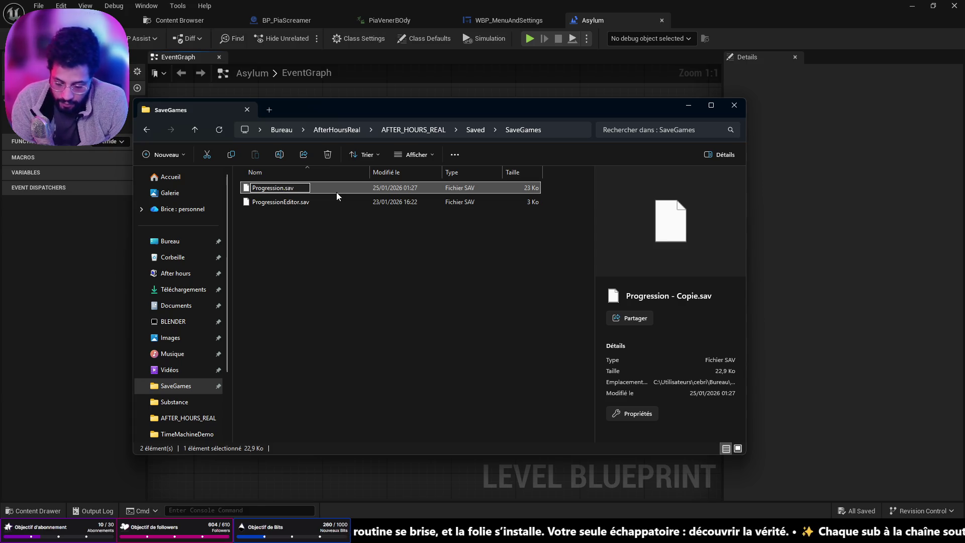
key("Return")
- Paste a fresh backup copy of Progression.sav and close the SaveGames window
key("ctrl+c")
key("ctrl+v")
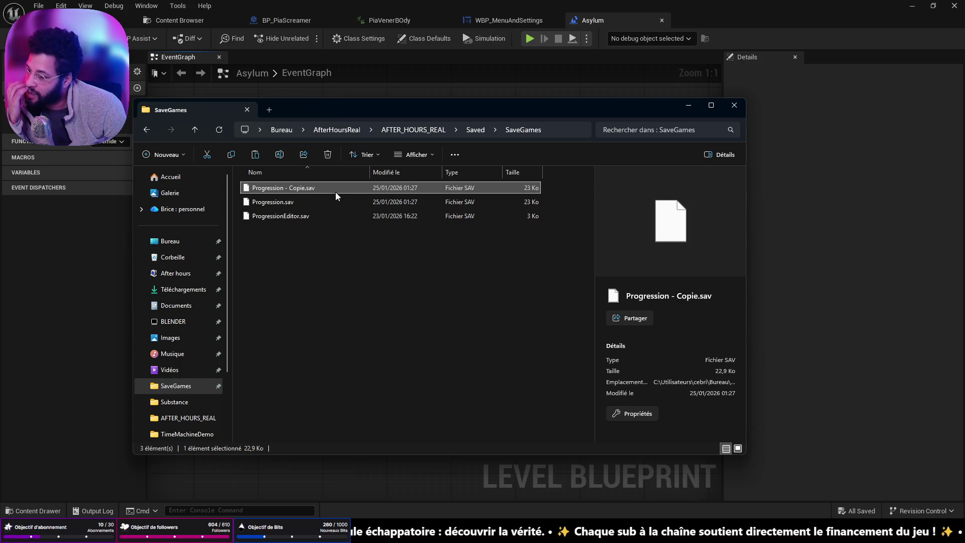
left_click(812, 299)
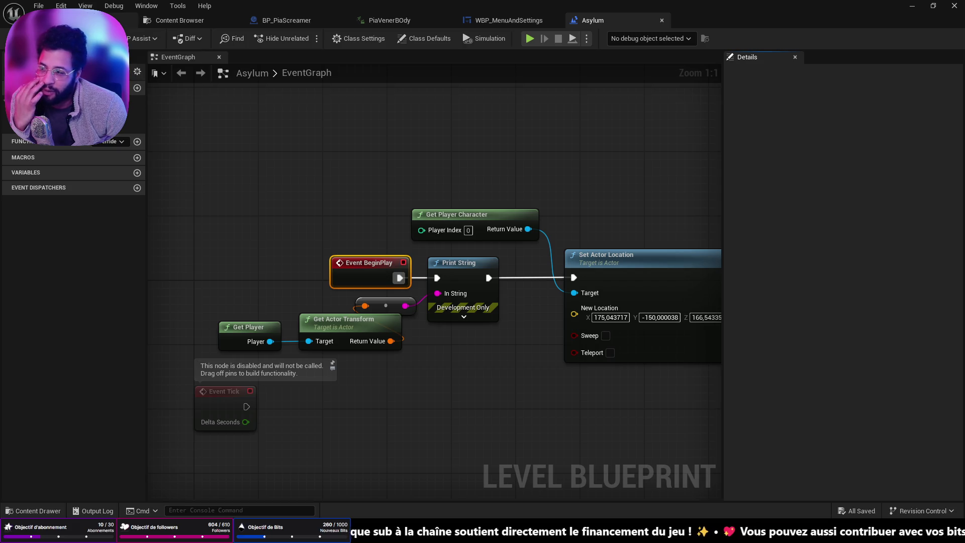
- Load the menu level from File > Recent Levels
left_click(70, 20)
left_click(42, 3)
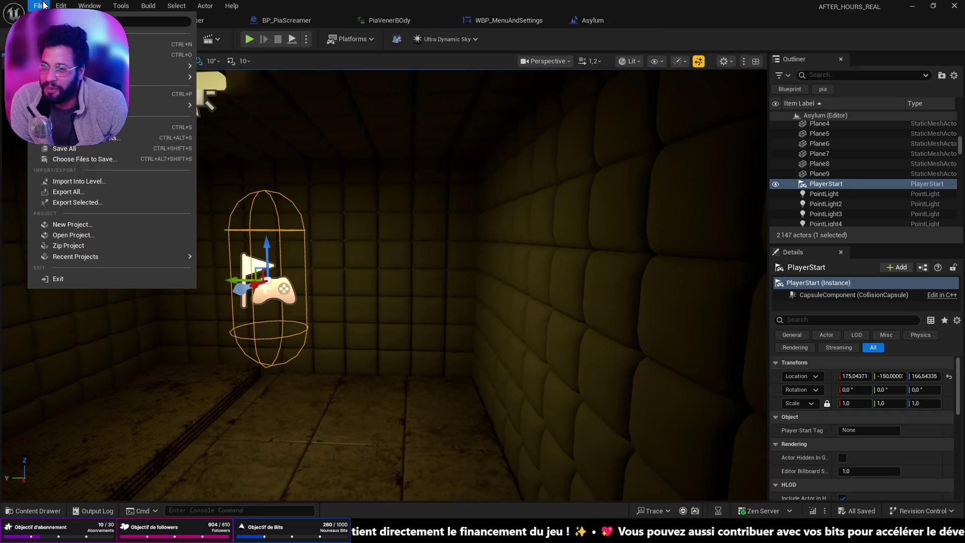
mouse_move(133, 78)
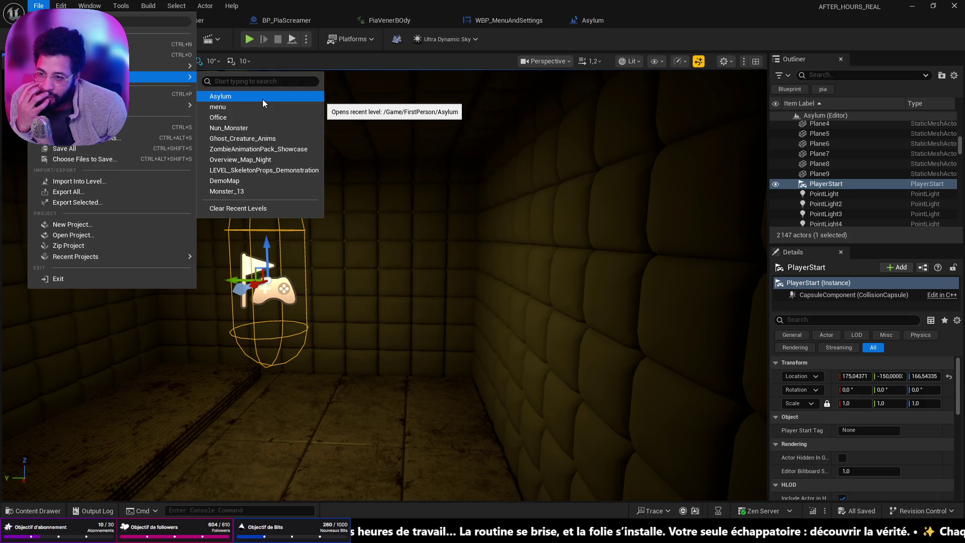
left_click(260, 107)
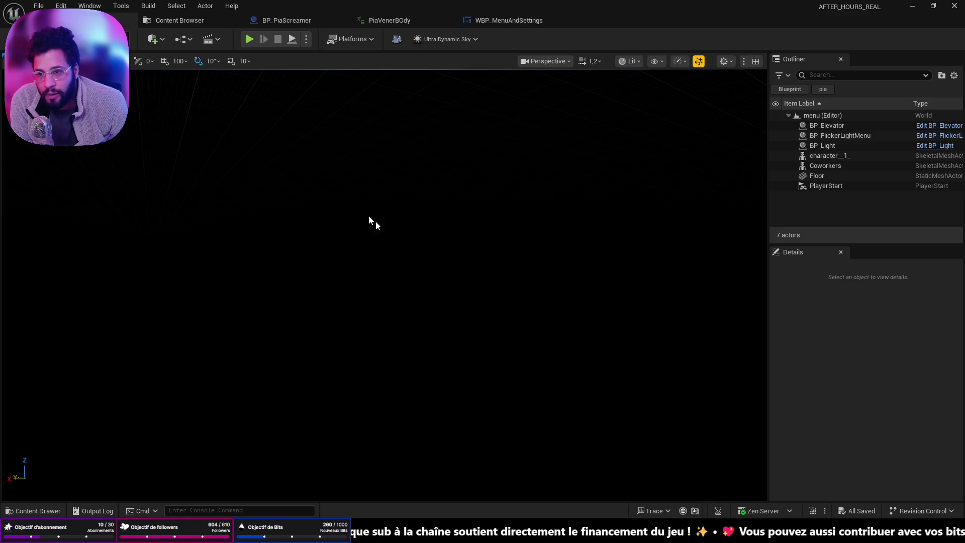
- Play the menu level, choose Load Game, dismiss the WAKE UP note, and stop once in Asylum
left_click(249, 39)
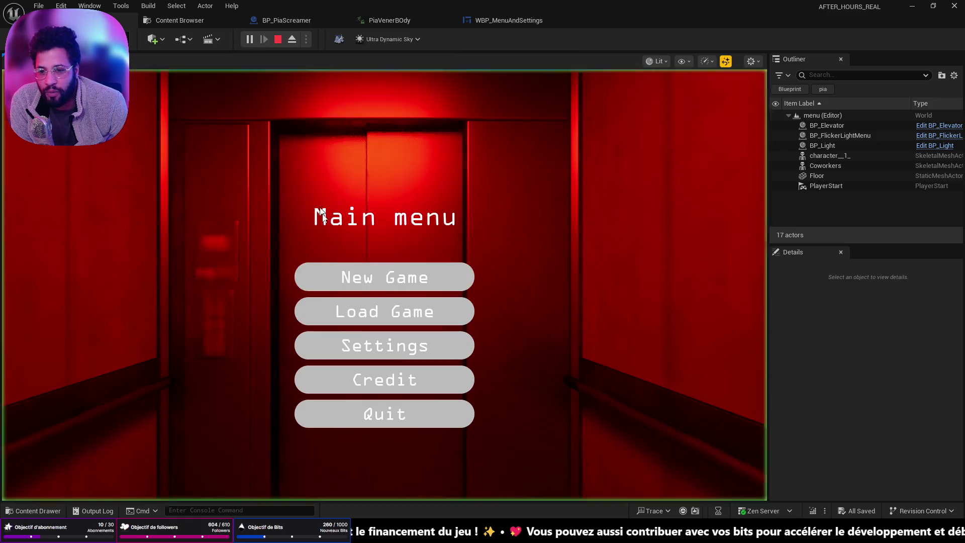
left_click(403, 314)
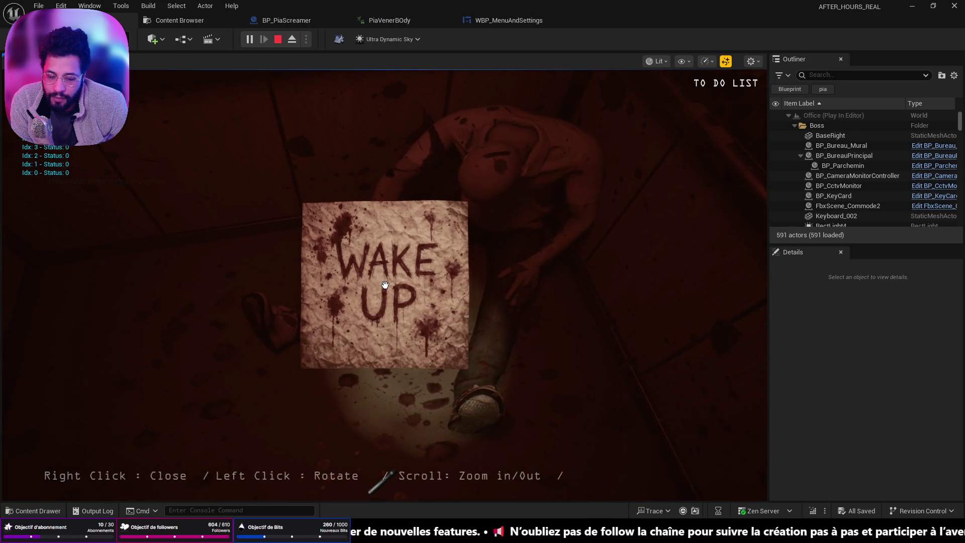
right_click(385, 285)
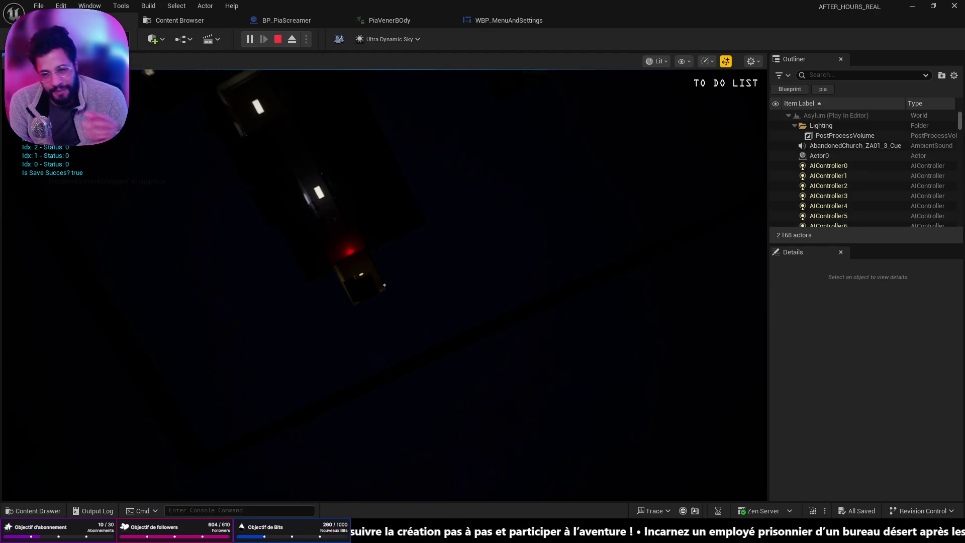
key("Escape")
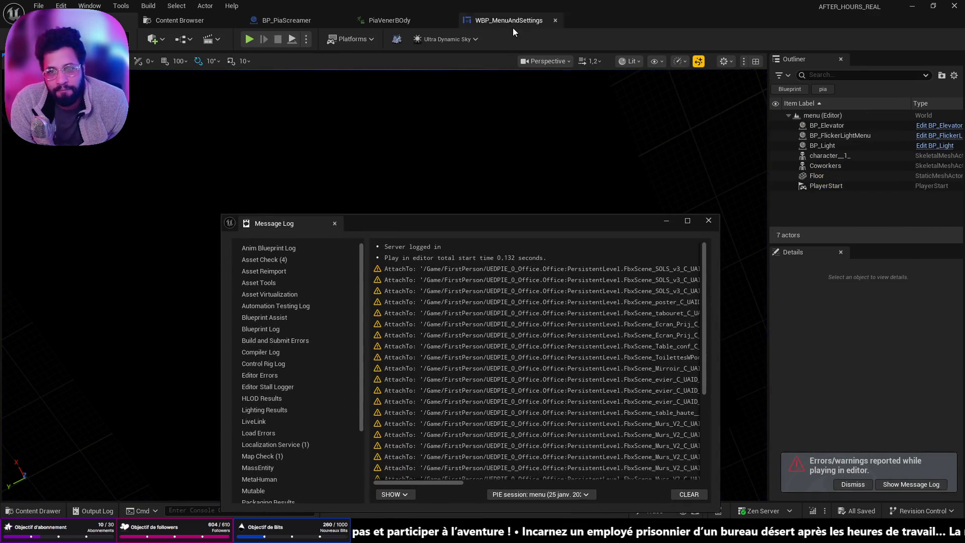
- Look over the zoomed-out WBP_MenuAndSettings graph, then bring up File > Recent Levels
left_click(511, 24)
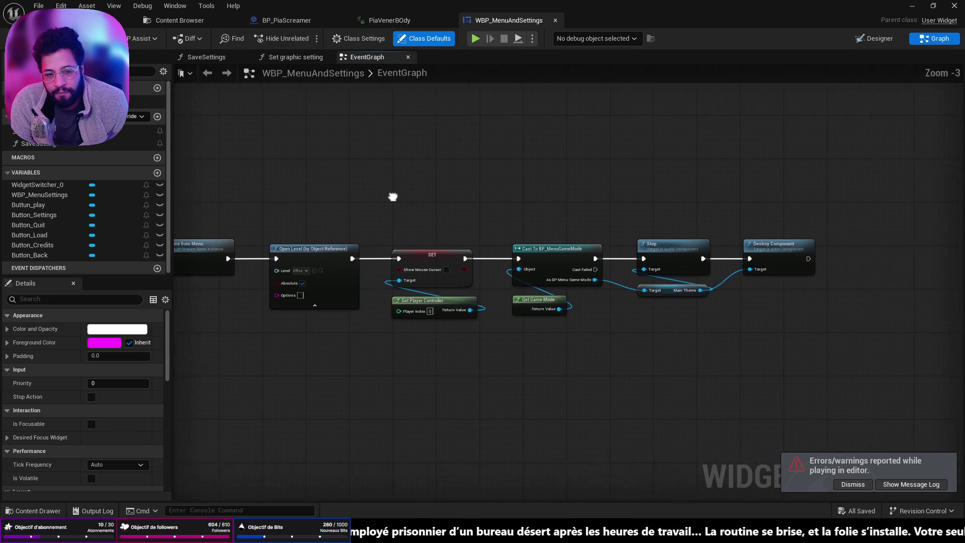
left_click(124, 20)
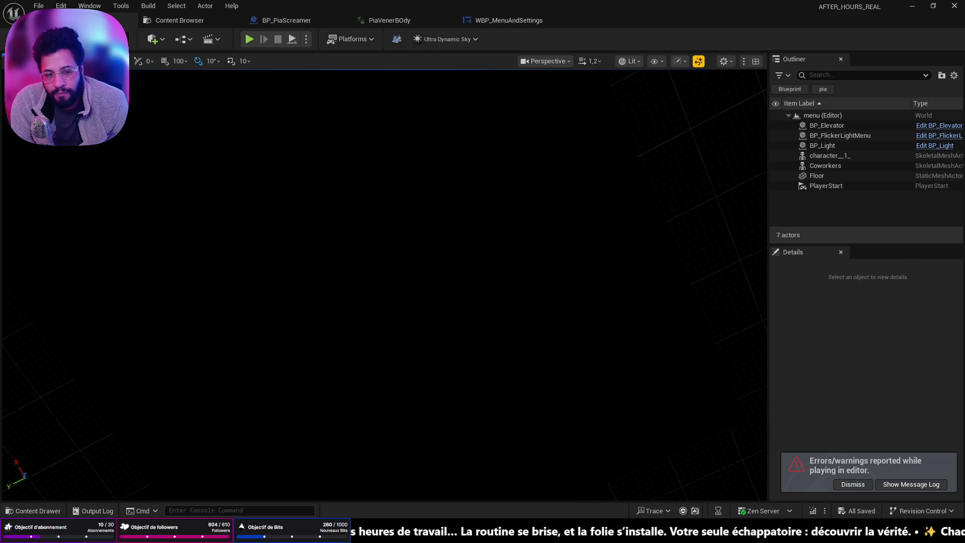
left_click(480, 22)
scroll(534, 252, "down", 6)
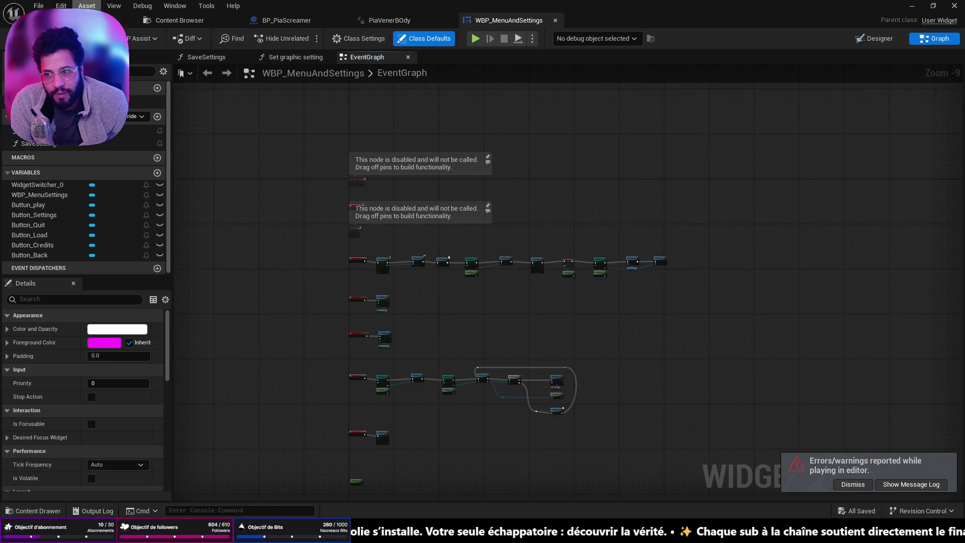
left_click(76, 20)
left_click(39, 6)
- Load the Asylum level, select PlayerStart, and widen the Outliner and Details panels
mouse_move(161, 76)
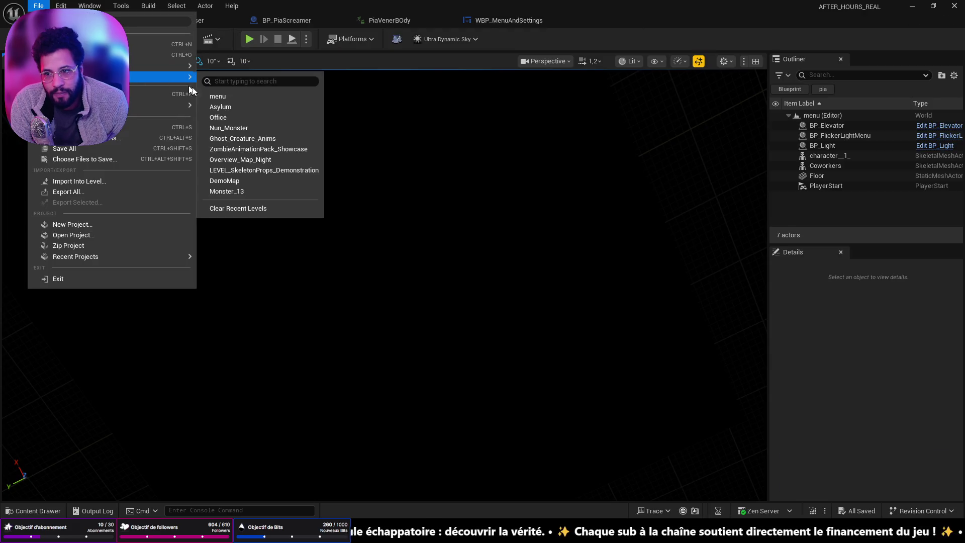
left_click(240, 107)
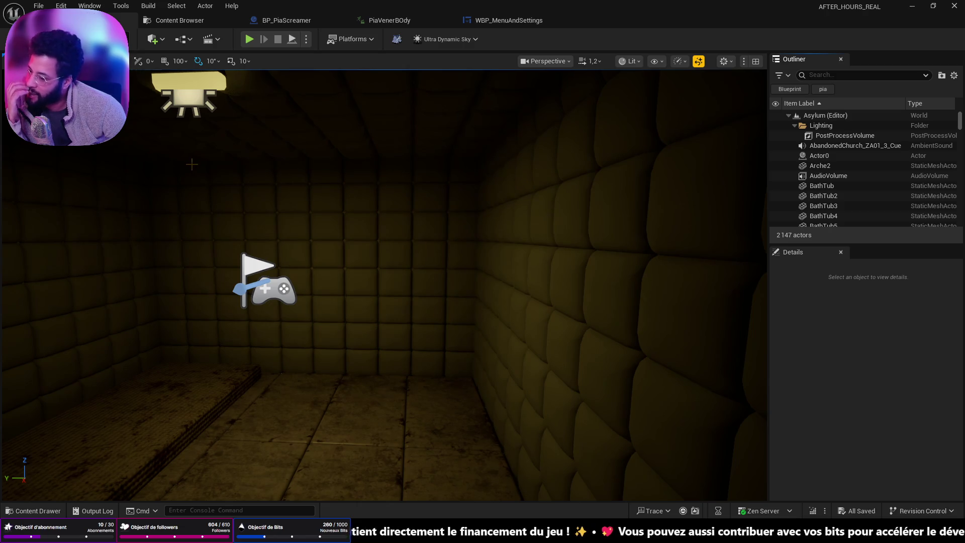
left_click(261, 281)
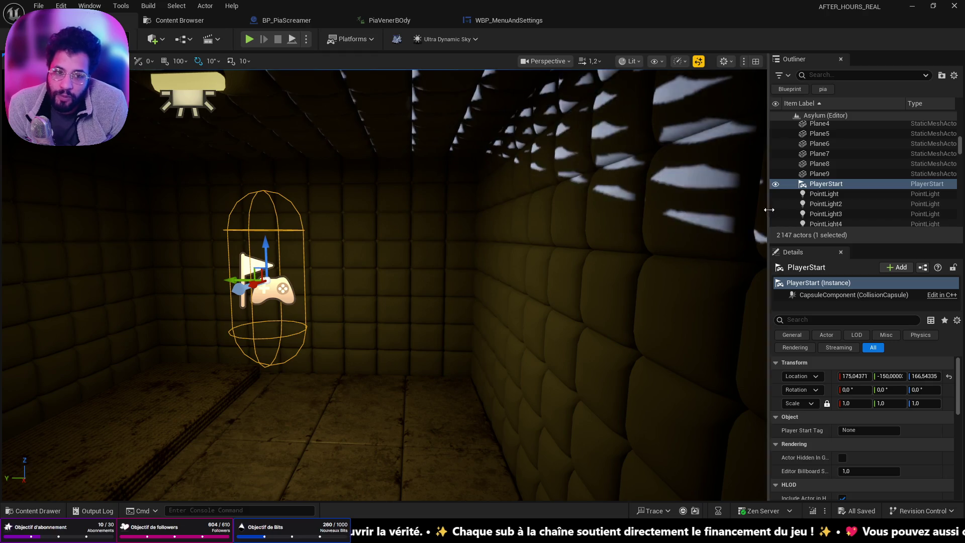
left_click_drag(773, 214, 698, 215)
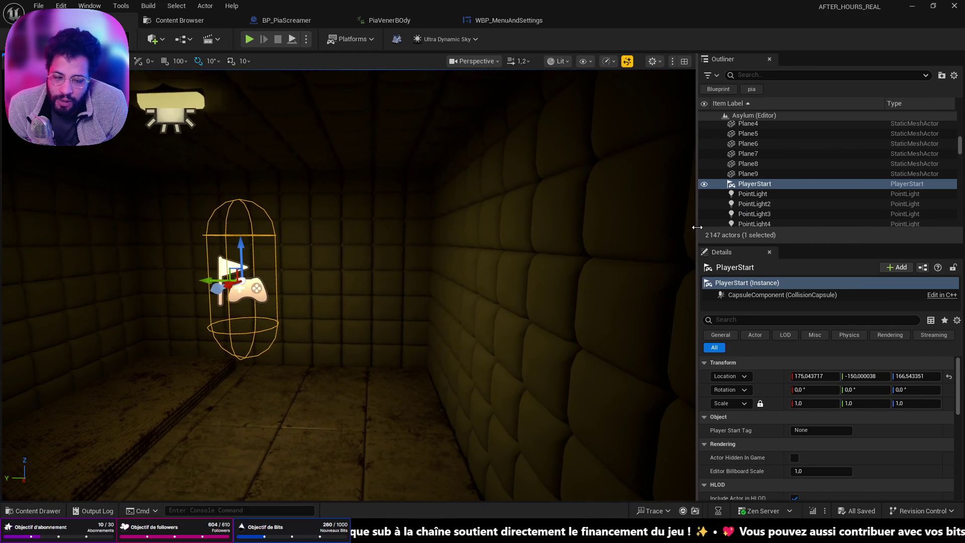
- Check the menu widget's event graph, then open the Blueprints toolbar dropdown in Asylum
left_click(508, 21)
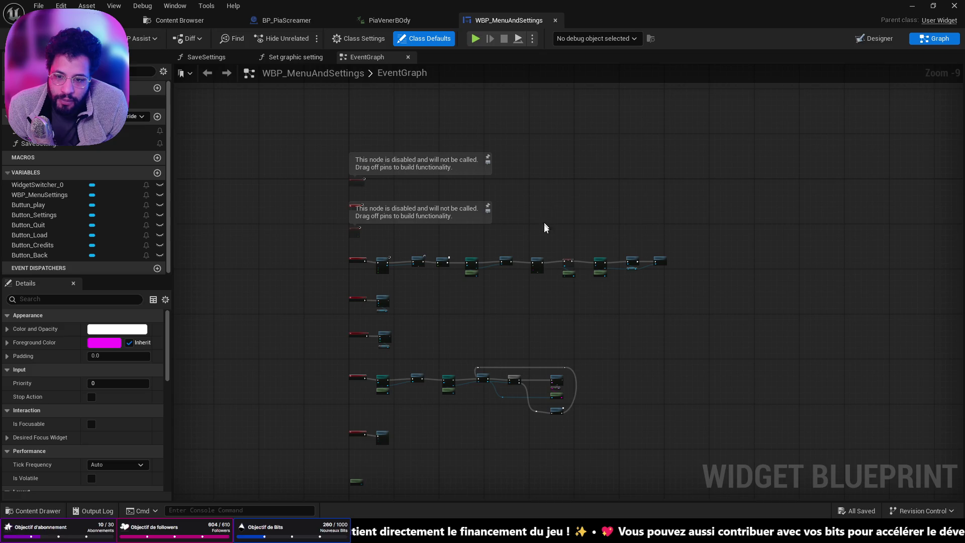
scroll(455, 248, "up", 2)
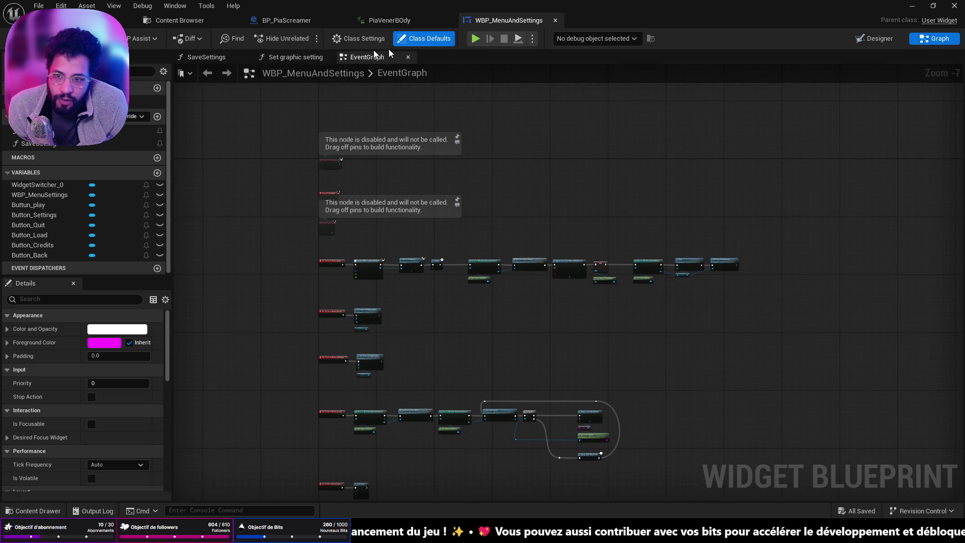
left_click(129, 20)
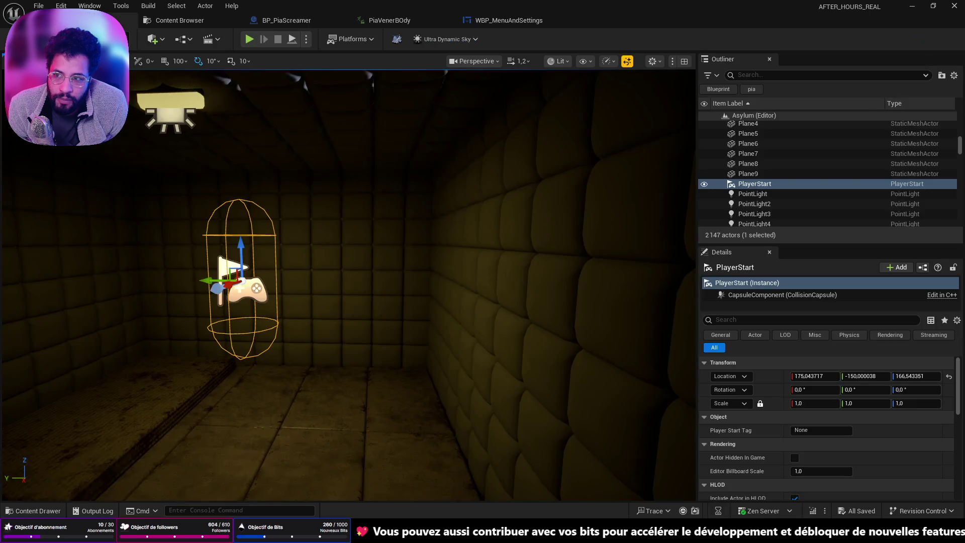
left_click(186, 39)
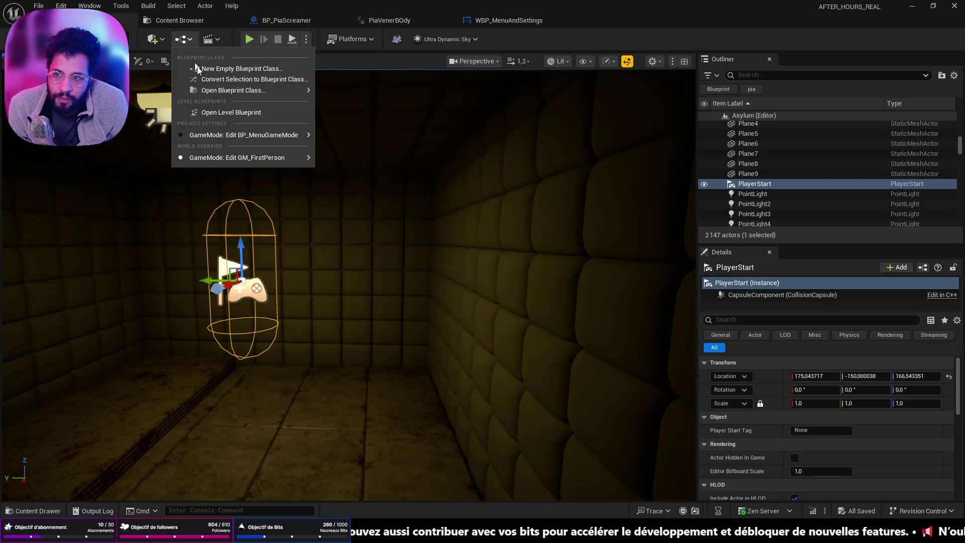
- Open Asylum's level blueprint and place Get Actor Transform up beside Get Player
left_click(231, 112)
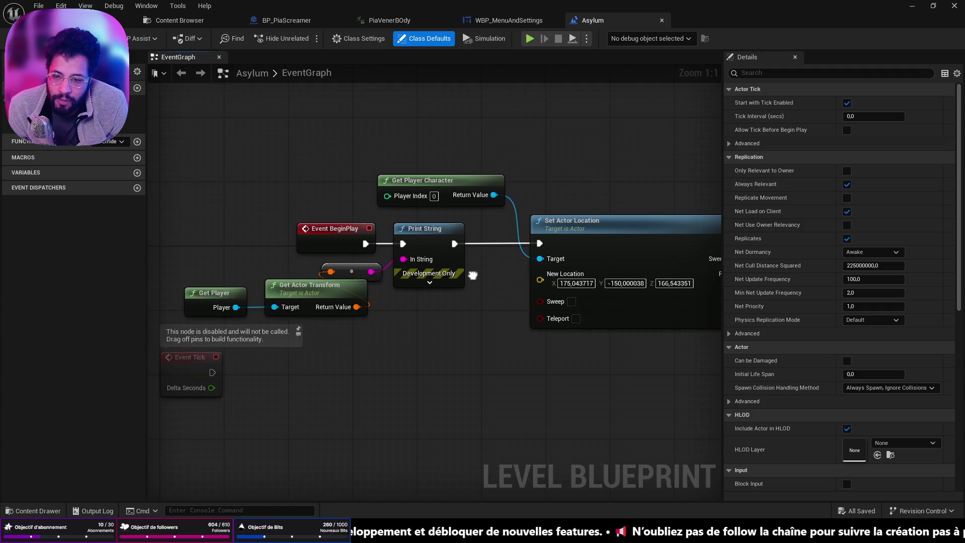
left_click_drag(480, 263, 317, 263)
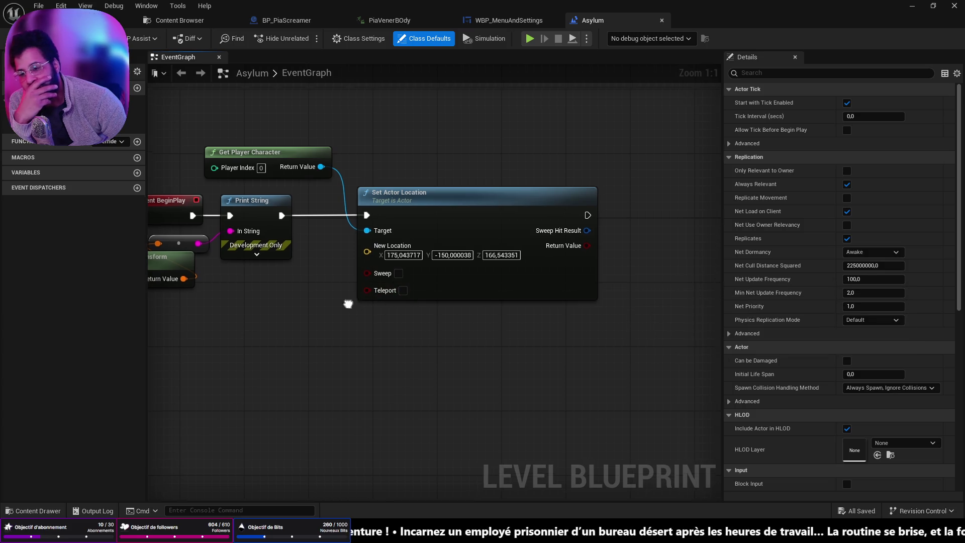
left_click_drag(251, 255, 402, 287)
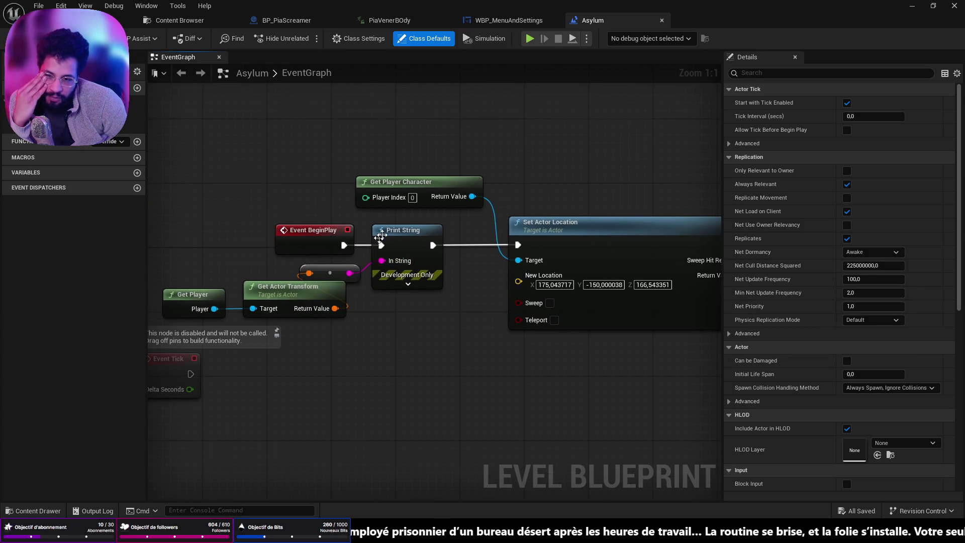
left_click_drag(565, 217, 490, 225)
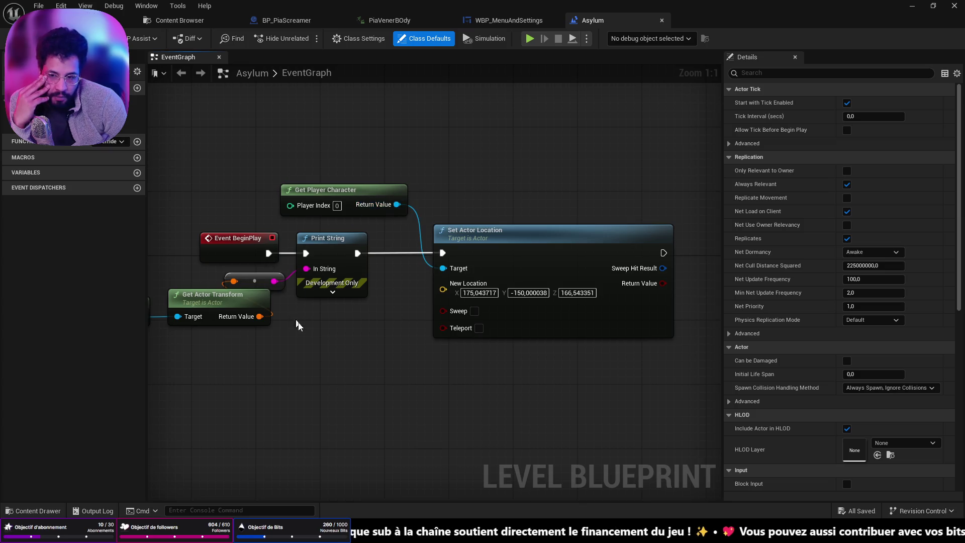
left_click_drag(336, 344, 471, 316)
mouse_move(337, 275)
left_mouse_down()
mouse_move(272, 234)
mouse_move(251, 239)
left_mouse_up()
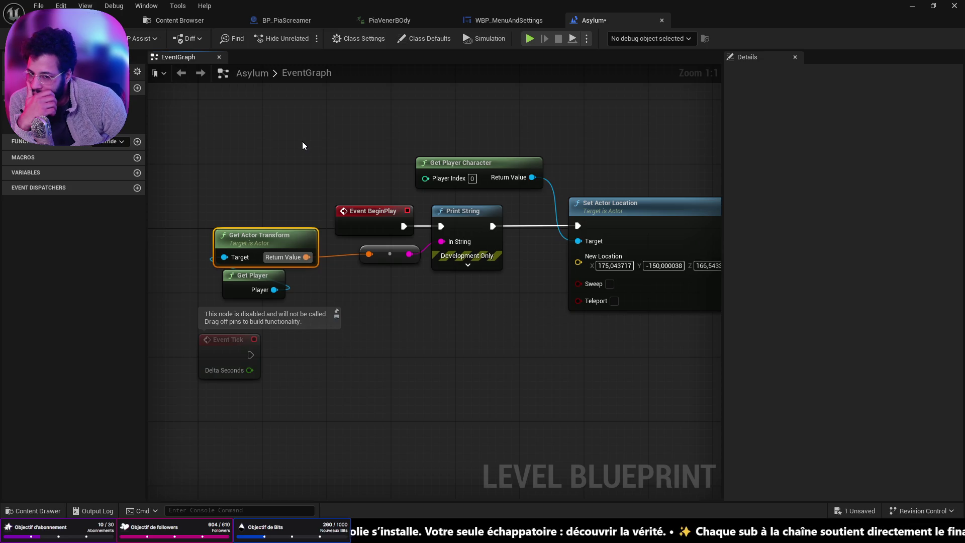
left_click(130, 20)
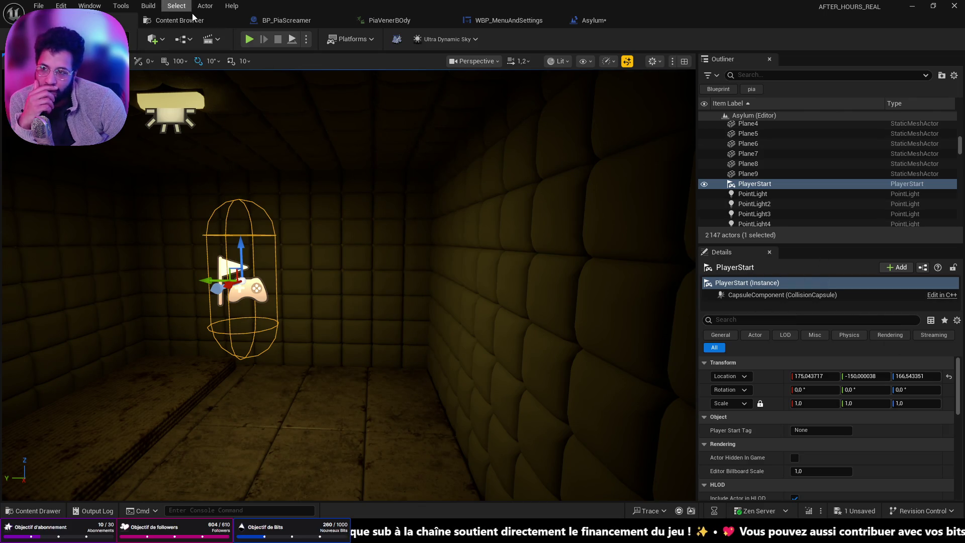
- Open World Settings by searching 'world' in the Window menu, then fly toward the padded wall
left_click(86, 6)
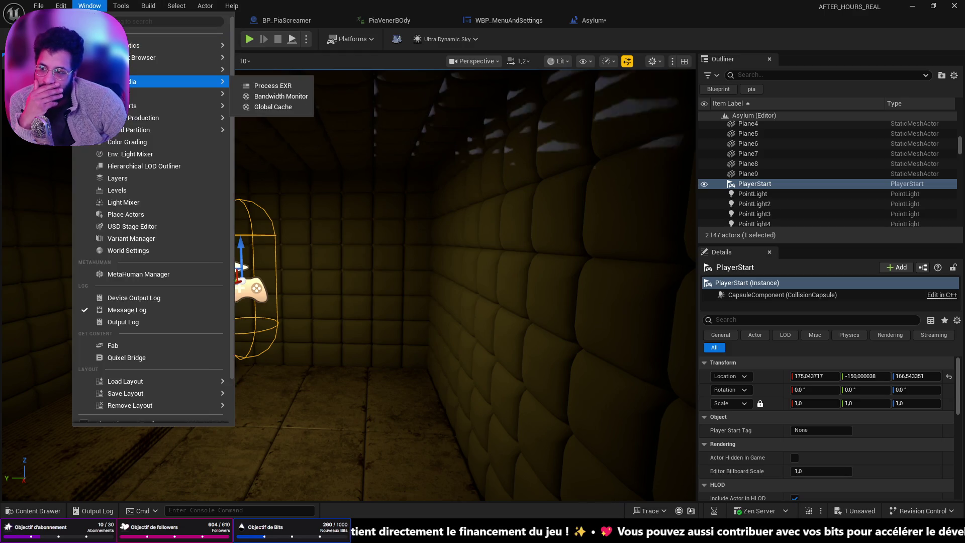
mouse_move(143, 133)
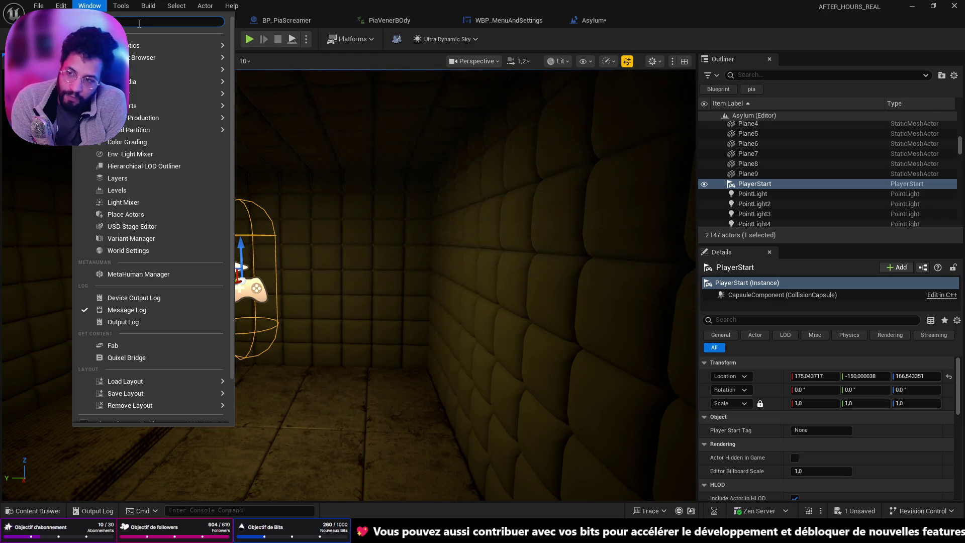
type("world")
left_click(141, 46)
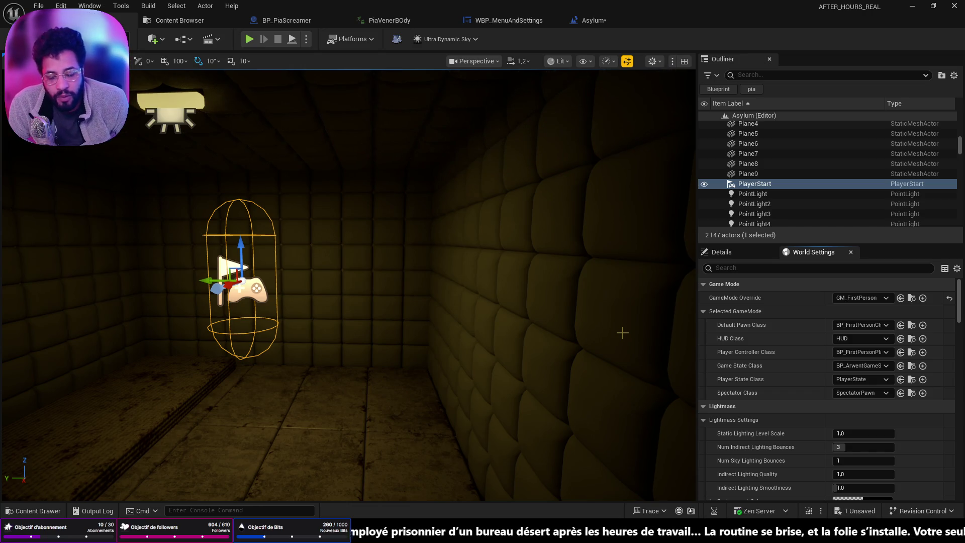
mouse_move(450, 339)
left_mouse_down()
mouse_move(450, 296)
mouse_move(417, 296)
mouse_move(440, 347)
left_mouse_up()
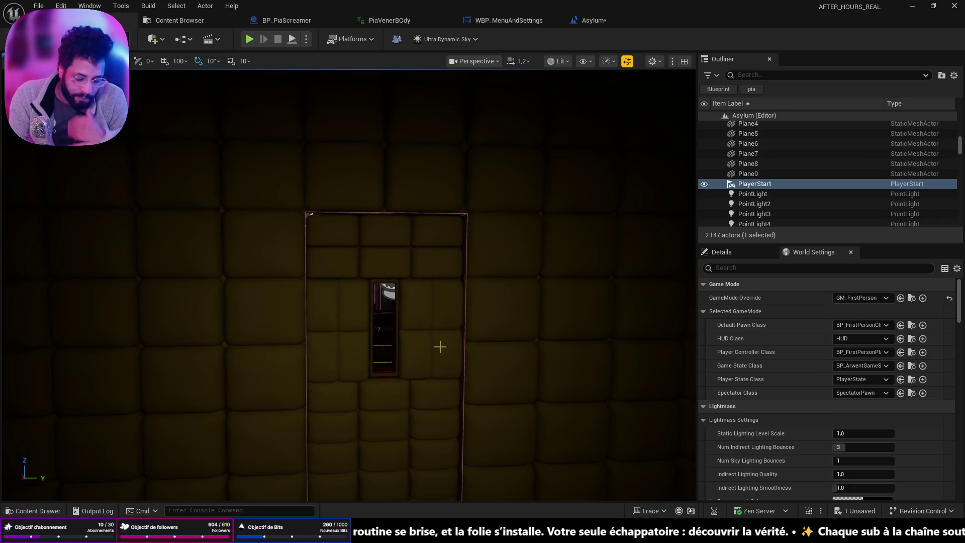
left_click(598, 22)
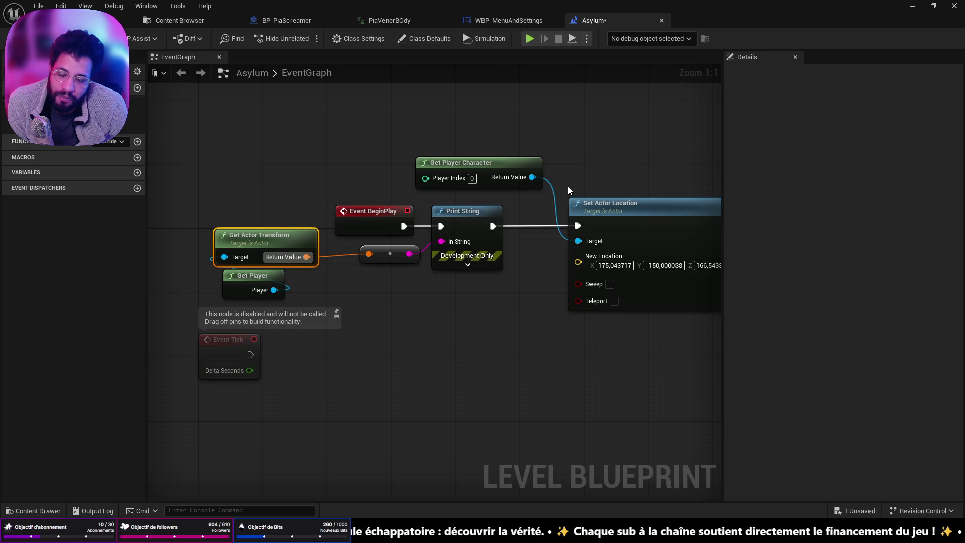
- Make room and add a Delay node off Print String's execution output, then save
left_click_drag(565, 359, 526, 403)
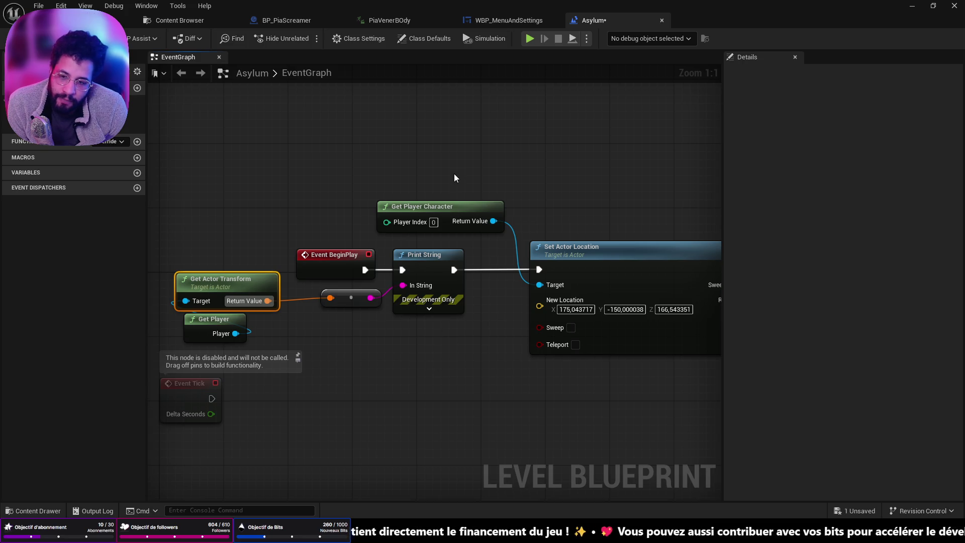
scroll(481, 274, "down", 3)
left_click(520, 289)
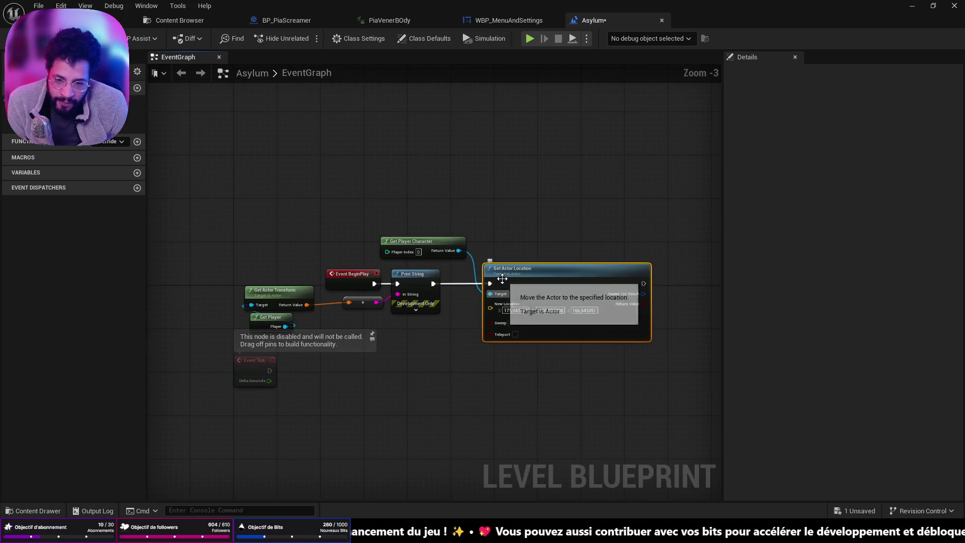
left_click_drag(520, 289, 602, 279)
mouse_move(447, 303)
left_mouse_down()
mouse_move(464, 337)
mouse_move(457, 320)
left_mouse_up()
type("delau")
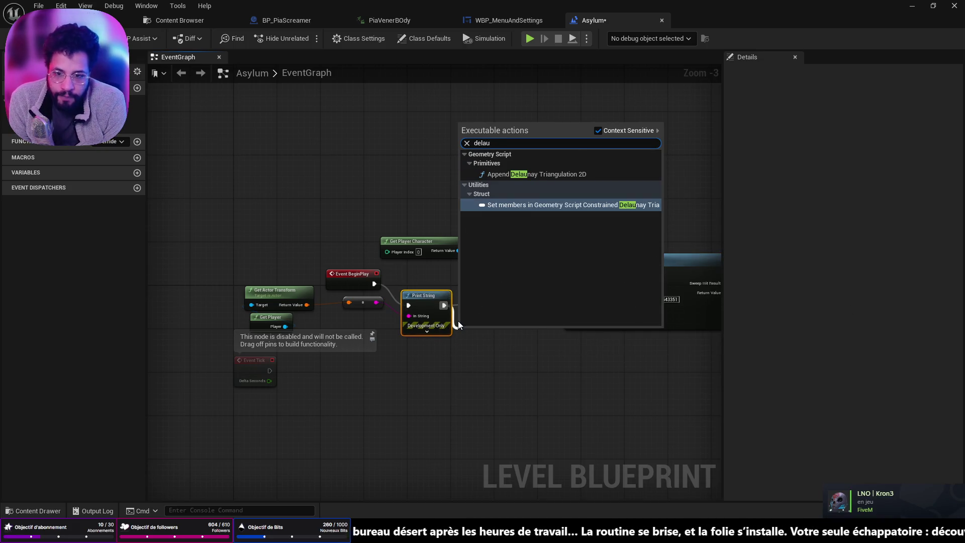
key("BackSpace")
key("BackSpace")
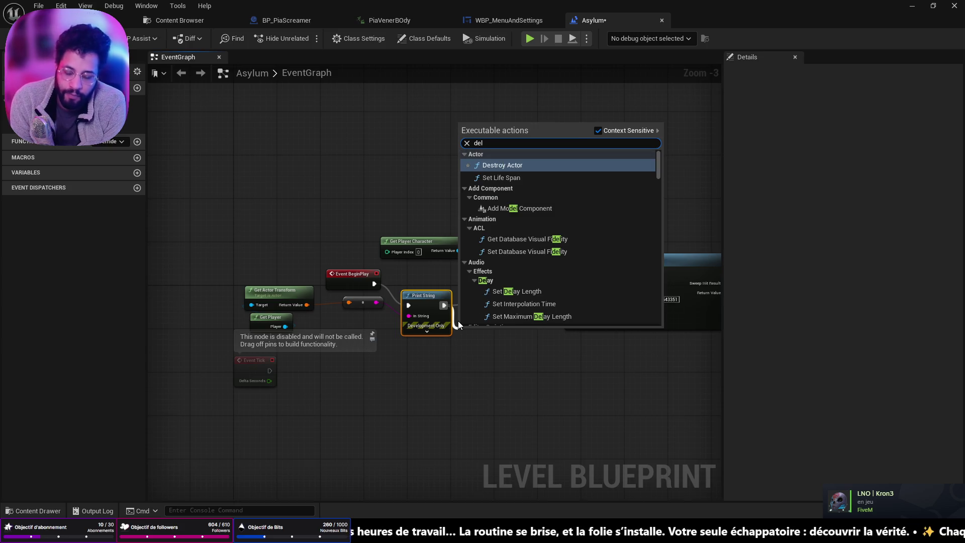
type("ay")
key("Return")
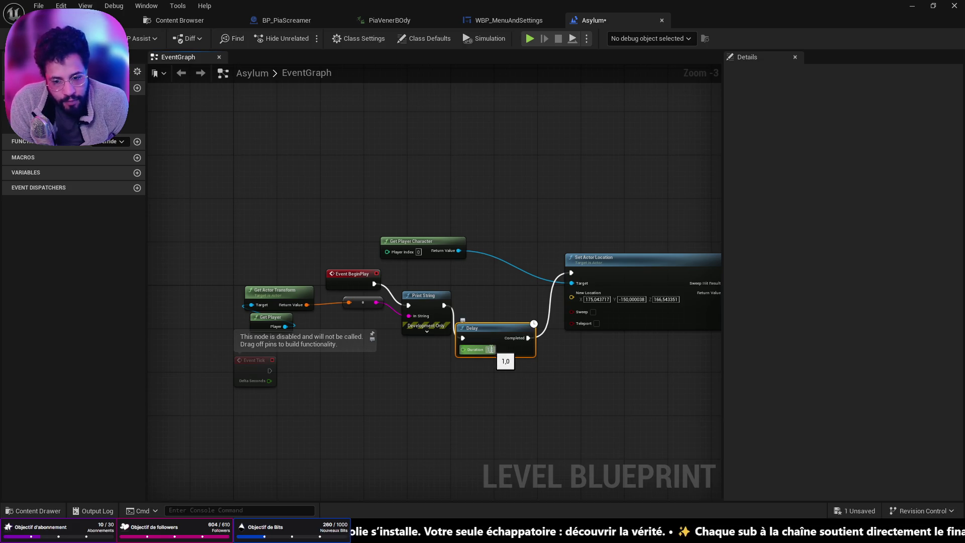
key("ctrl+s")
- Line the Delay up between Print String and Set Actor Location and save all
left_click_drag(492, 325, 501, 291)
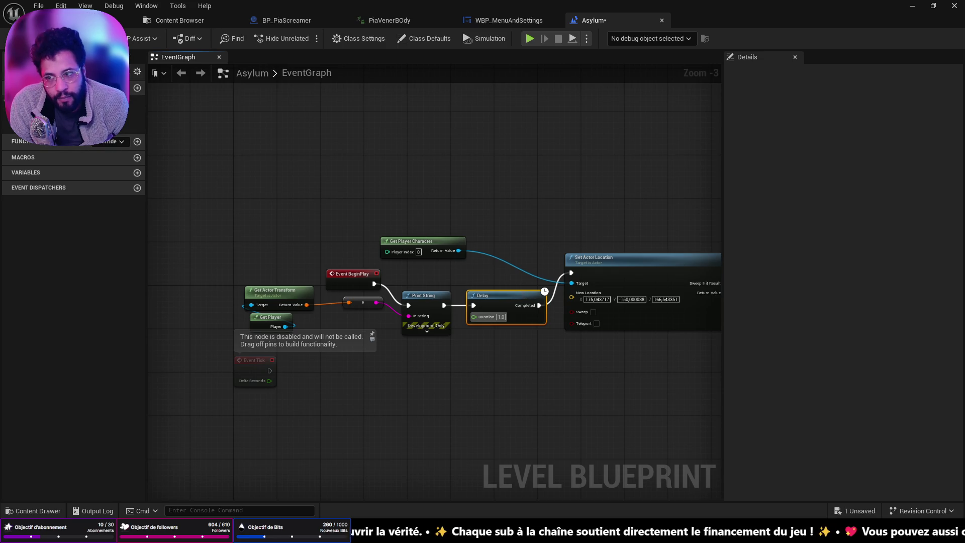
key("ctrl+s")
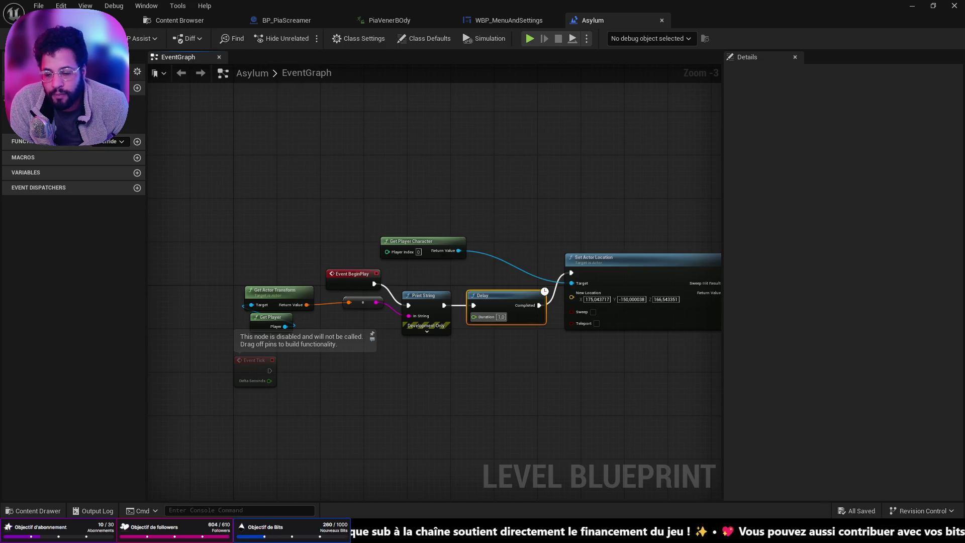
key("alt+Tab")
left_click(263, 202)
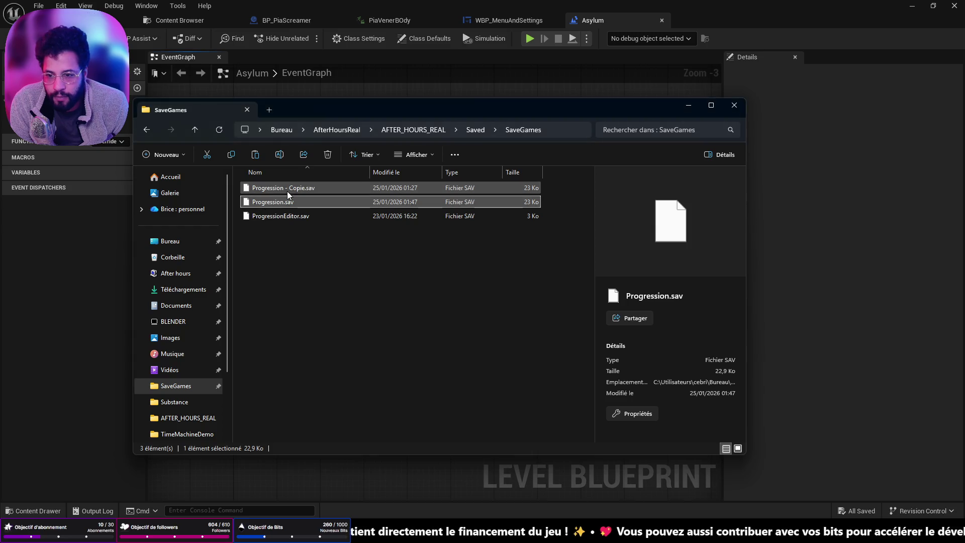
- Delete Progression.sav, rename the Copie backup to Progression.sav, paste a fresh copy, and minimise Explorer
key("Delete")
left_click(299, 188)
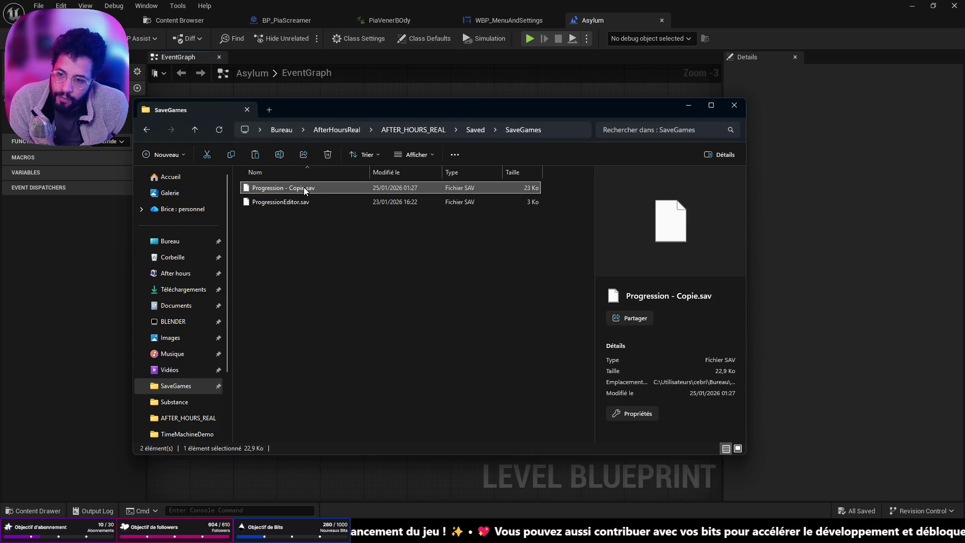
left_click(304, 188)
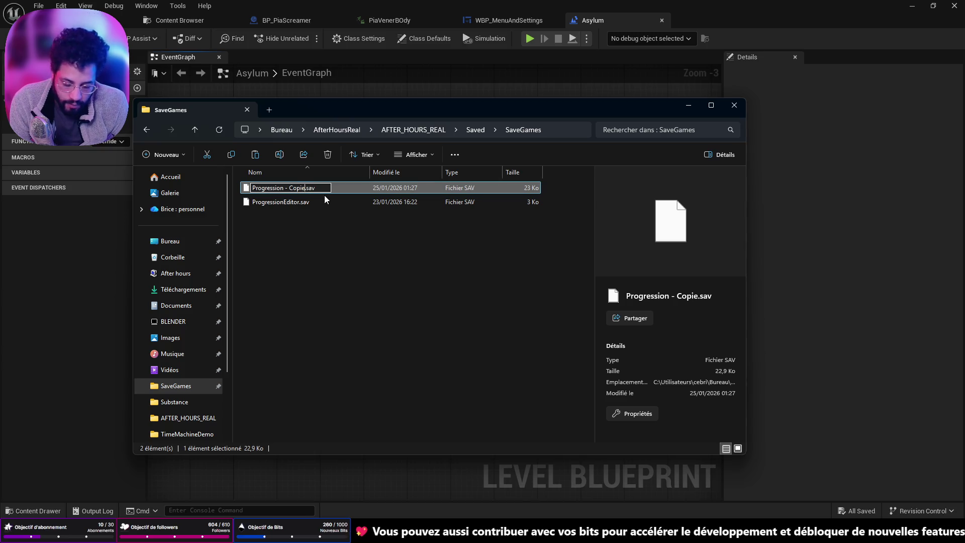
key("BackSpace")
key("BackSpace")
key("BackSpace")
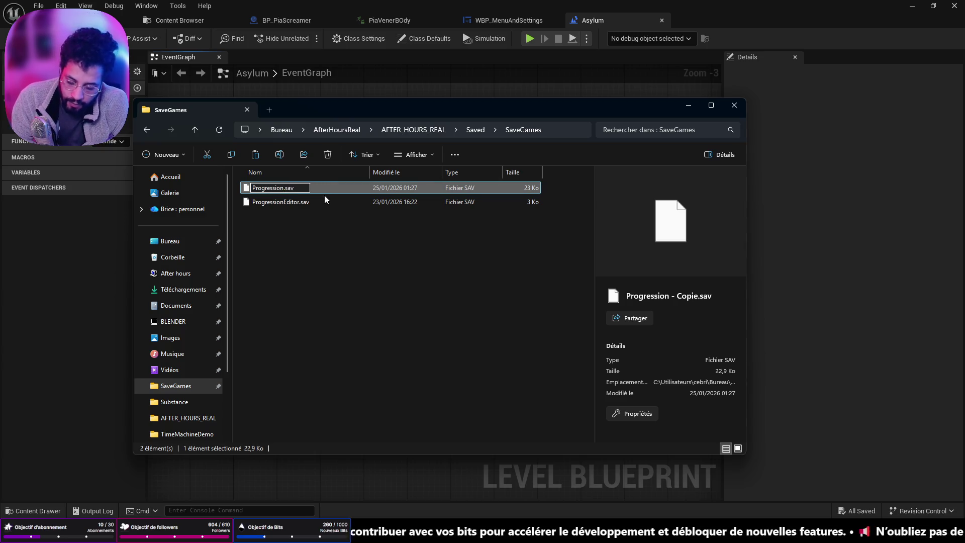
key("Return")
key("ctrl+v")
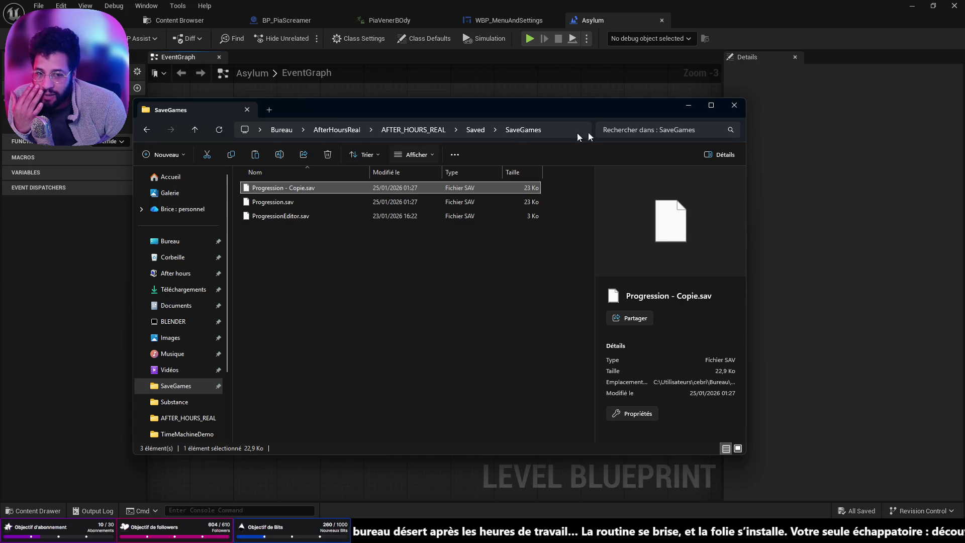
left_click(697, 106)
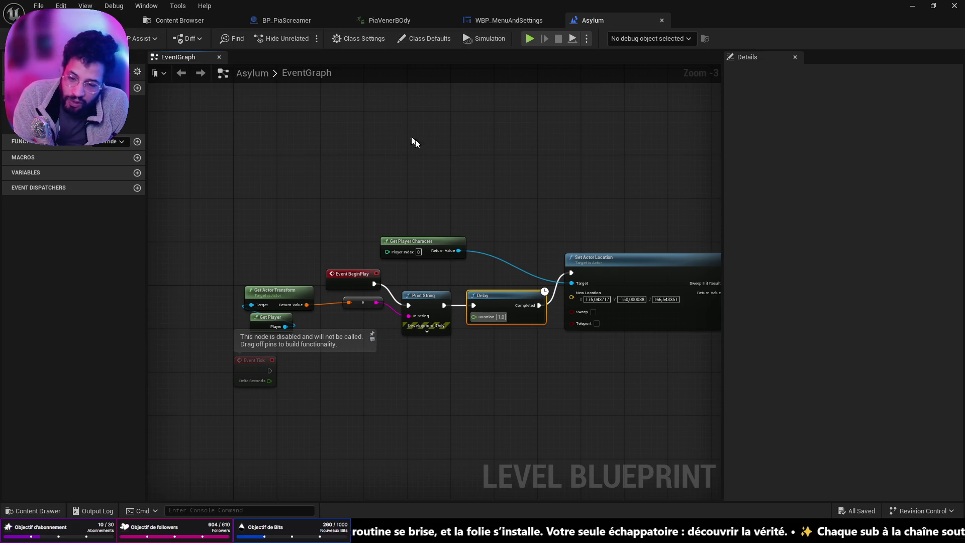
- Frame the PlayerStart, then load the menu level from the recent levels list
left_click(100, 20)
key("f")
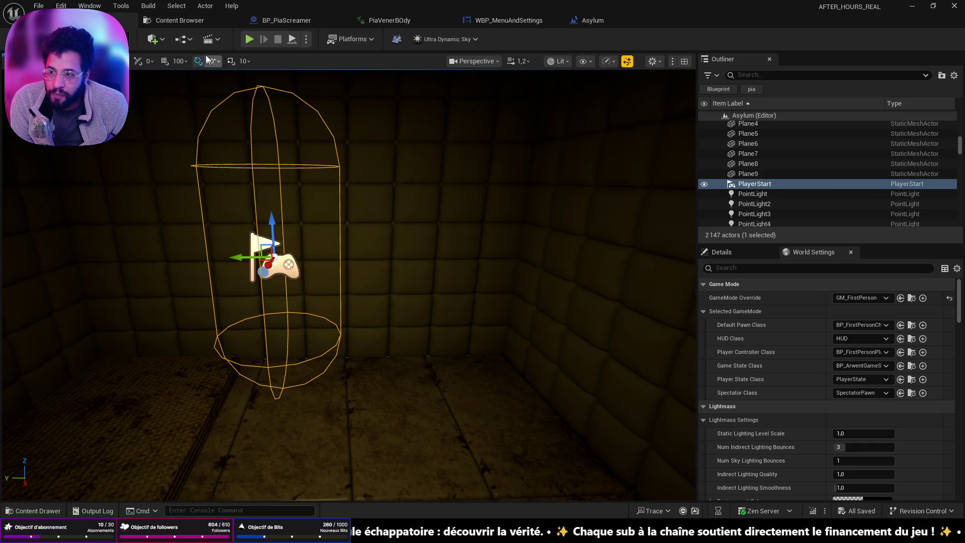
left_click(47, 8)
mouse_move(131, 76)
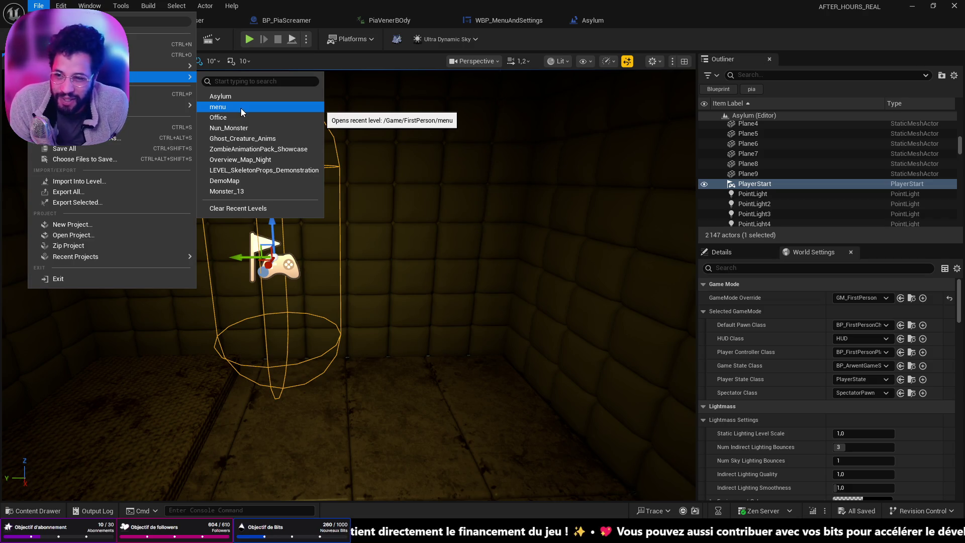
left_click(276, 109)
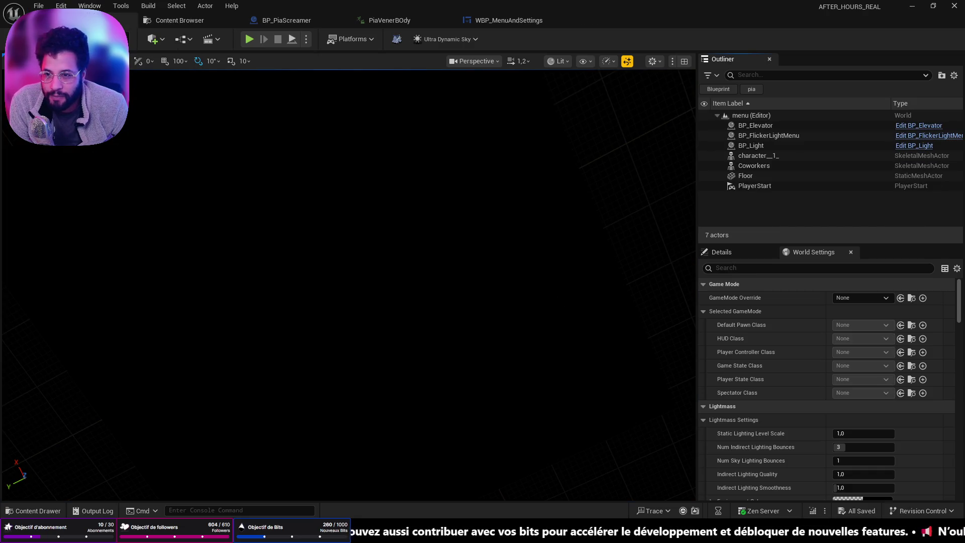
- Play-test the menu level briefly, then switch to SaveGames and select Progression.sav
right_click(315, 256)
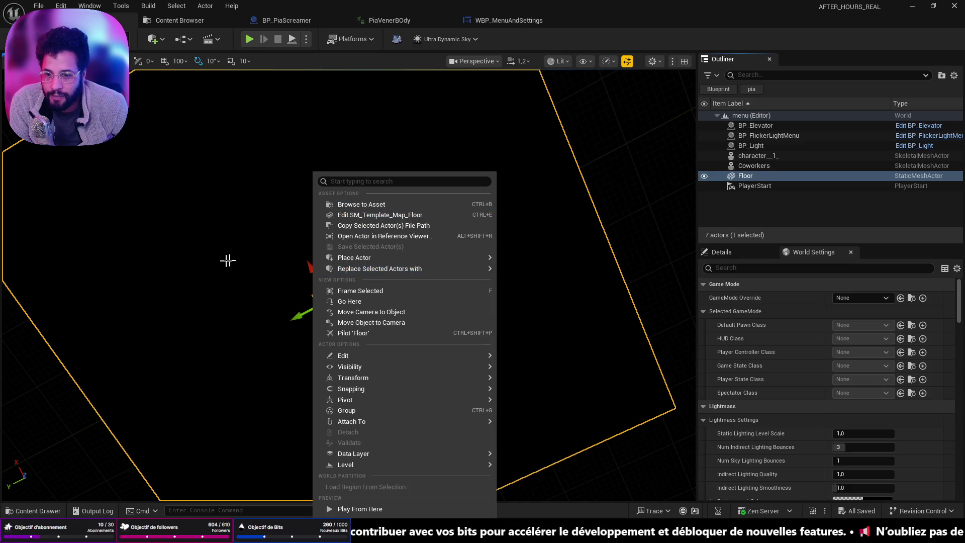
left_click(234, 259)
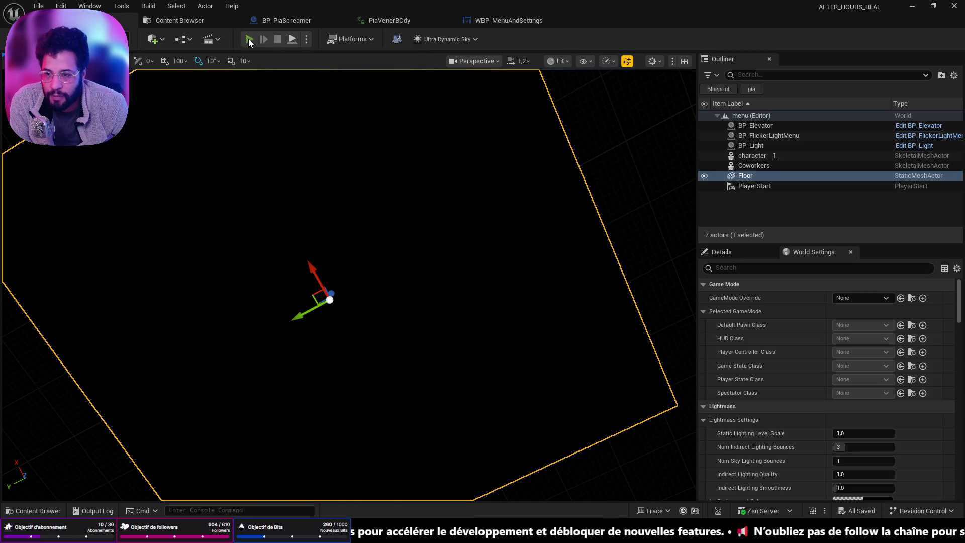
left_click(248, 41)
left_click(366, 288)
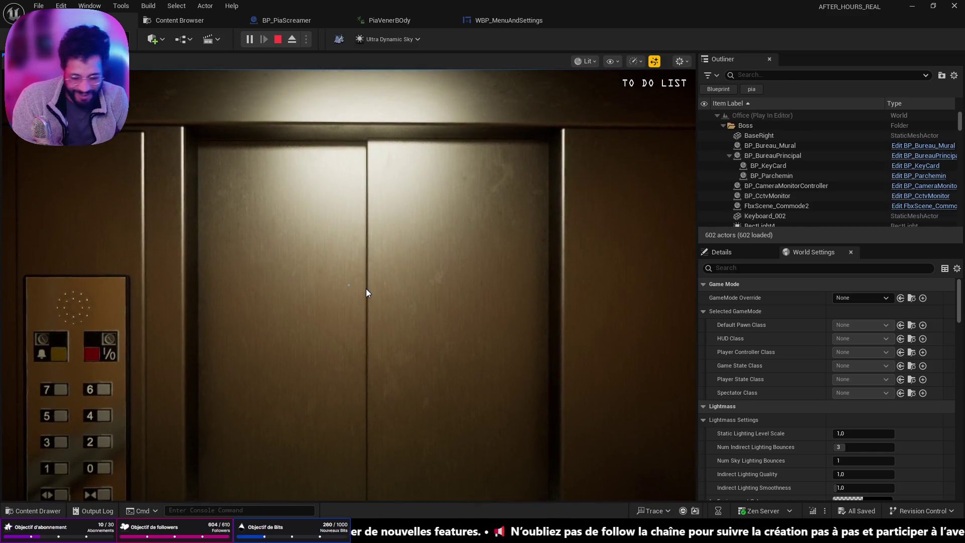
key("Escape")
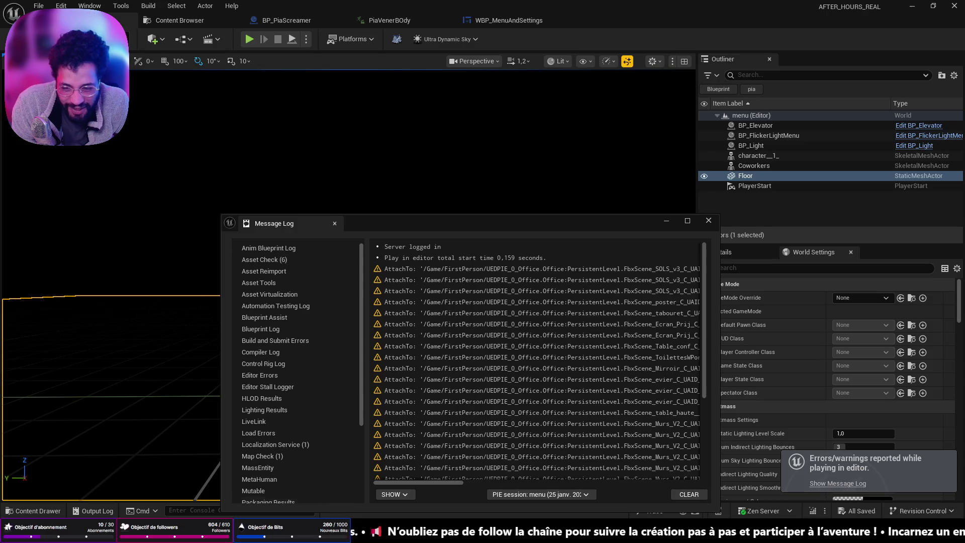
key("alt+Tab")
left_click(288, 202)
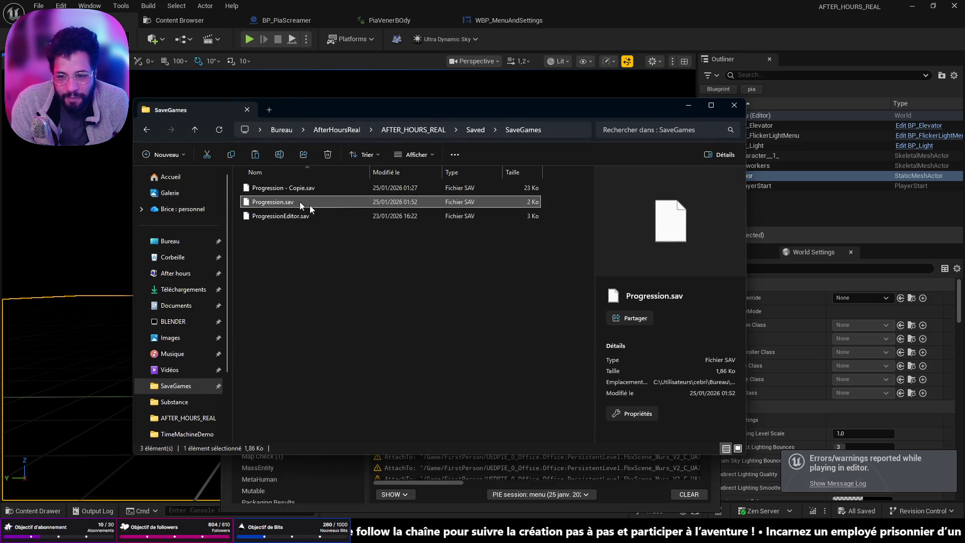
- Delete Progression.sav, rename Progression - Copie.sav to Progression.sav, and paste a new copy
key("Delete")
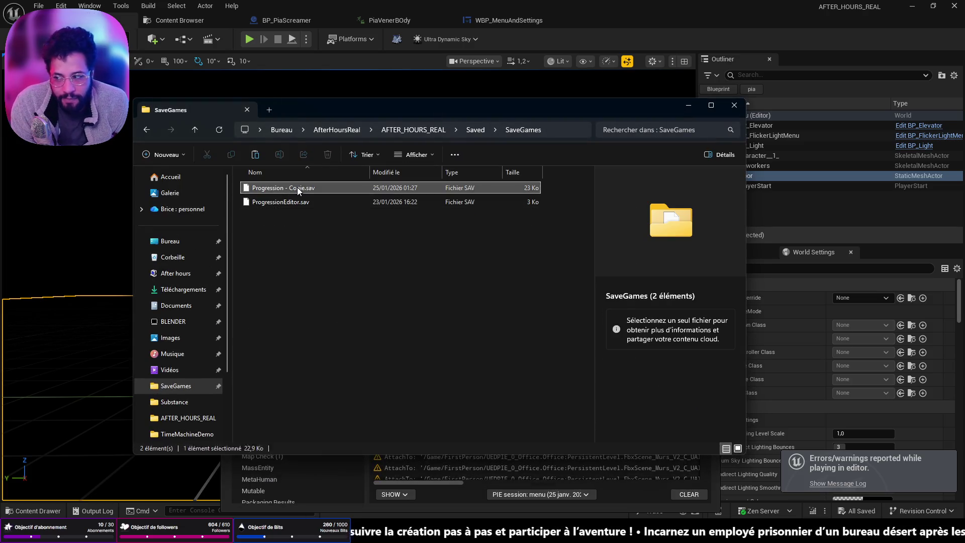
left_click(297, 187)
left_click(303, 190)
key("Right")
key("BackSpace")
key("BackSpace")
key("BackSpace")
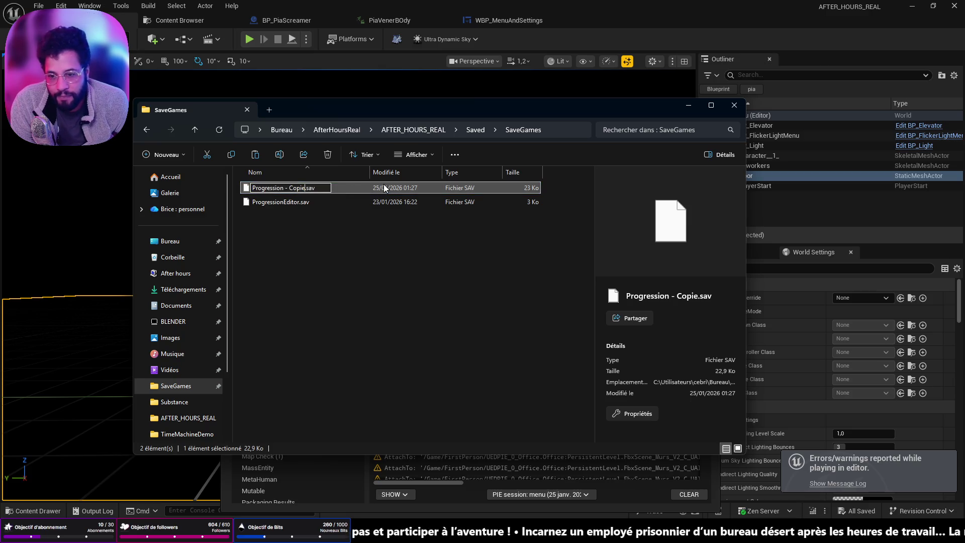
key("BackSpace")
key("Return")
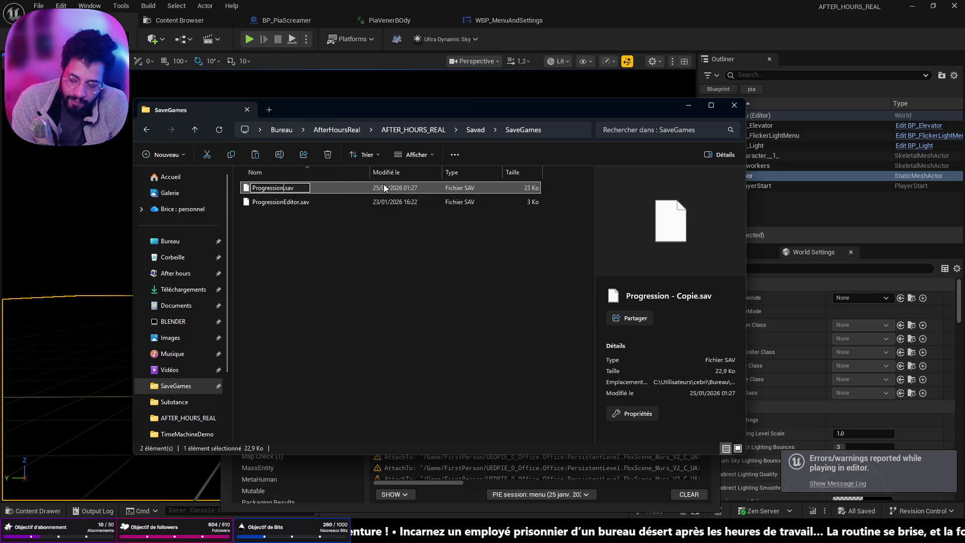
key("ctrl+c")
key("ctrl+v")
- Start a play session, close the Message Log, and choose Load Game from the main menu
left_click(98, 189)
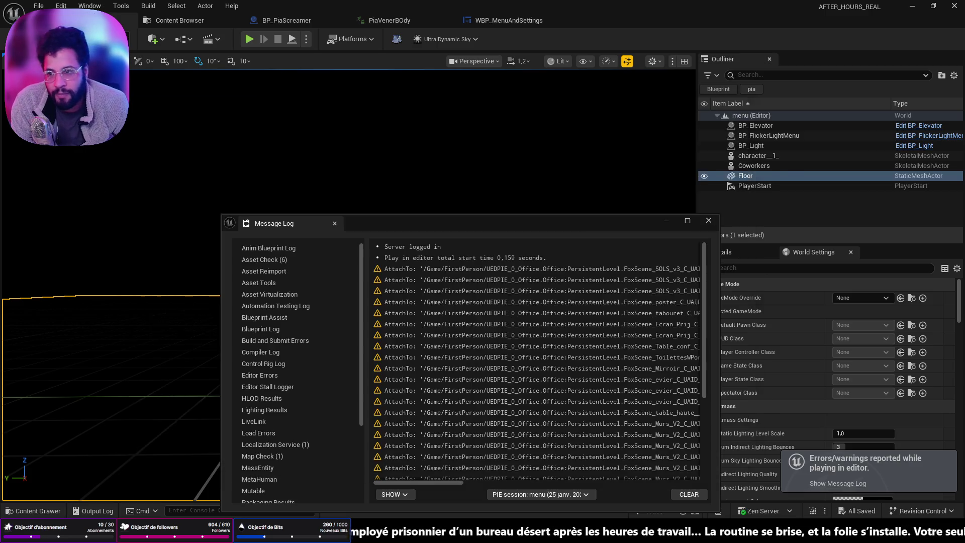
left_click(249, 38)
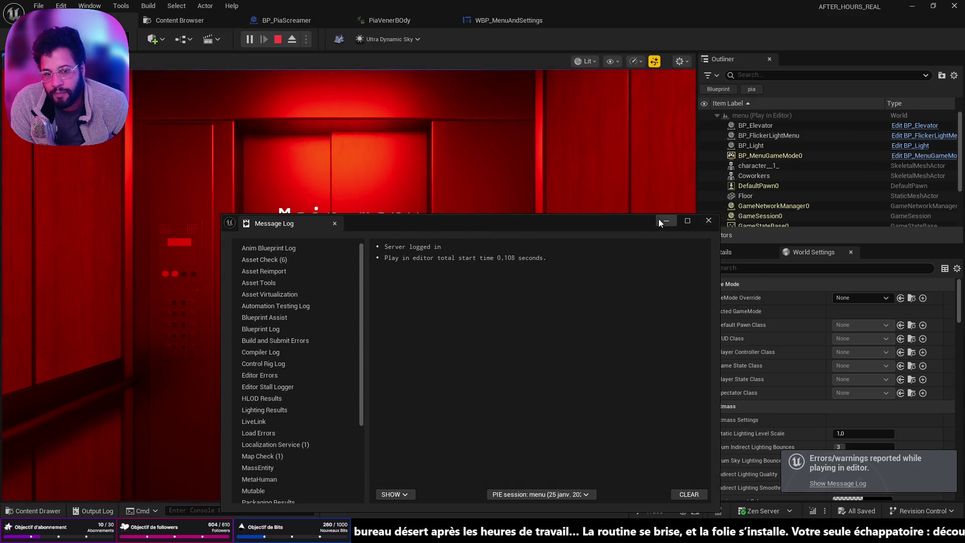
left_click(665, 221)
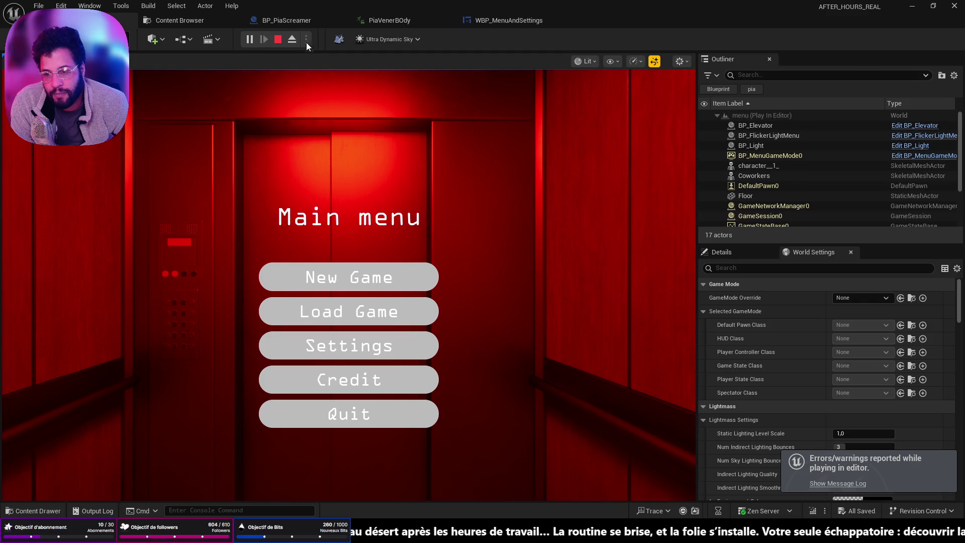
left_click(322, 312)
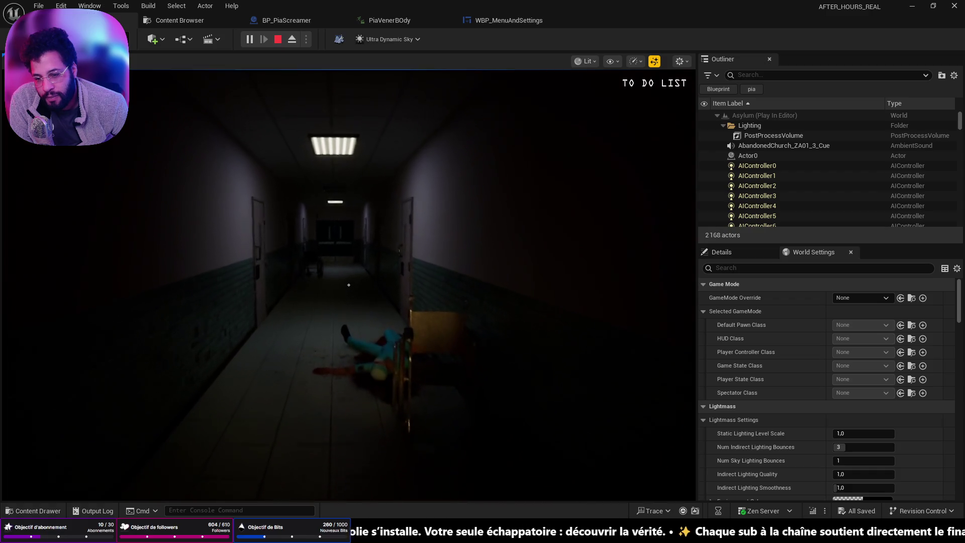
- Walk down the dark Asylum corridor toward the double doors, then stop playing
key("w")
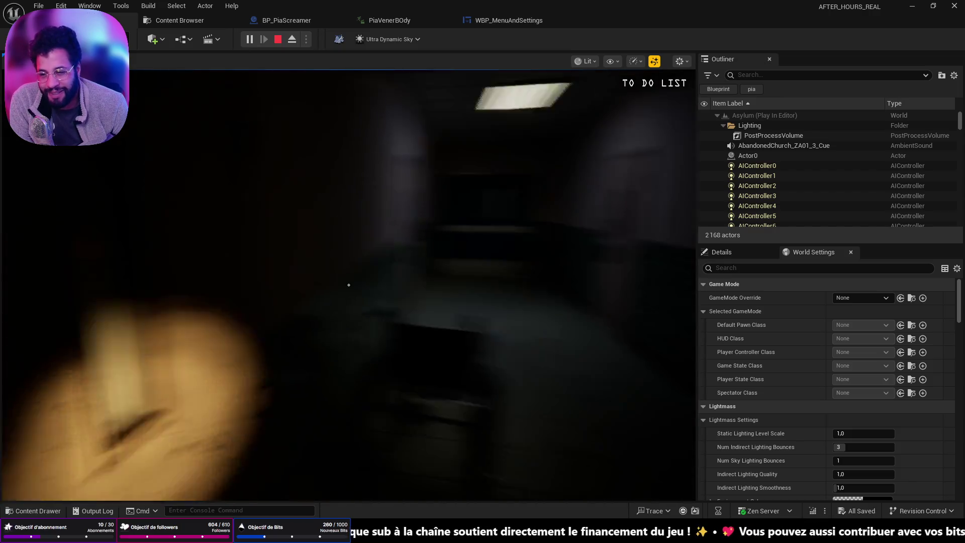
key("w")
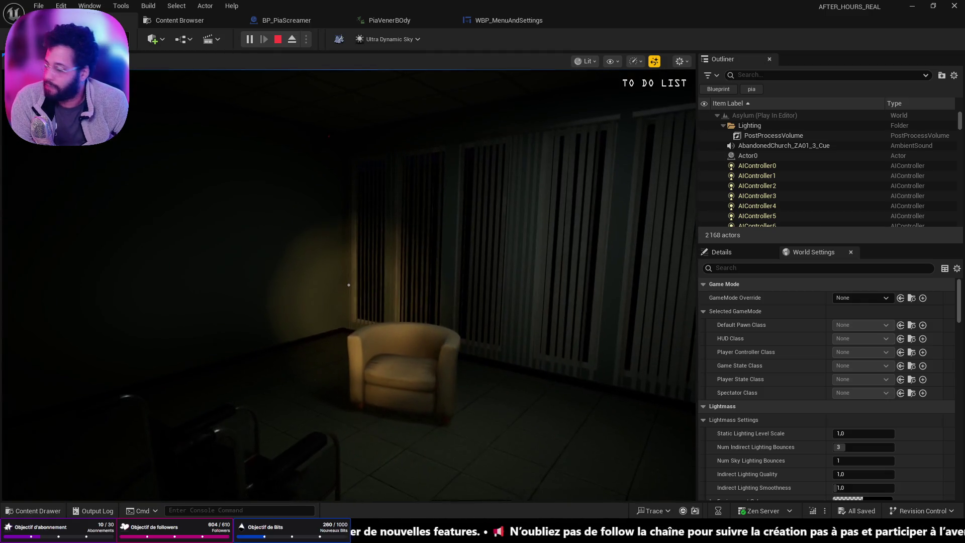
key("Escape")
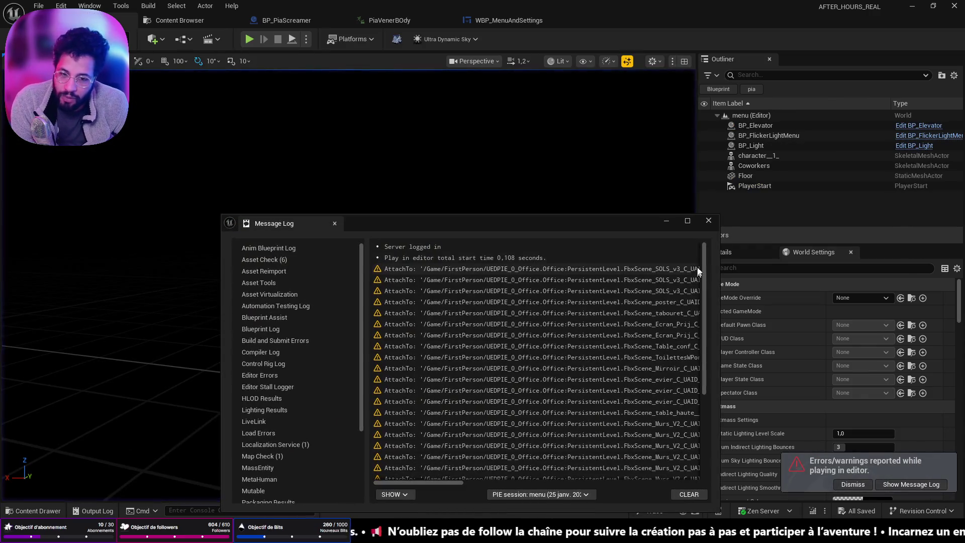
- Close the Message Log and switch the viewport to Unlit, moving the camera below the floor
left_click(669, 221)
left_click(551, 61)
left_click(555, 110)
mouse_move(352, 302)
left_mouse_down()
mouse_move(387, 301)
mouse_move(386, 241)
left_mouse_up()
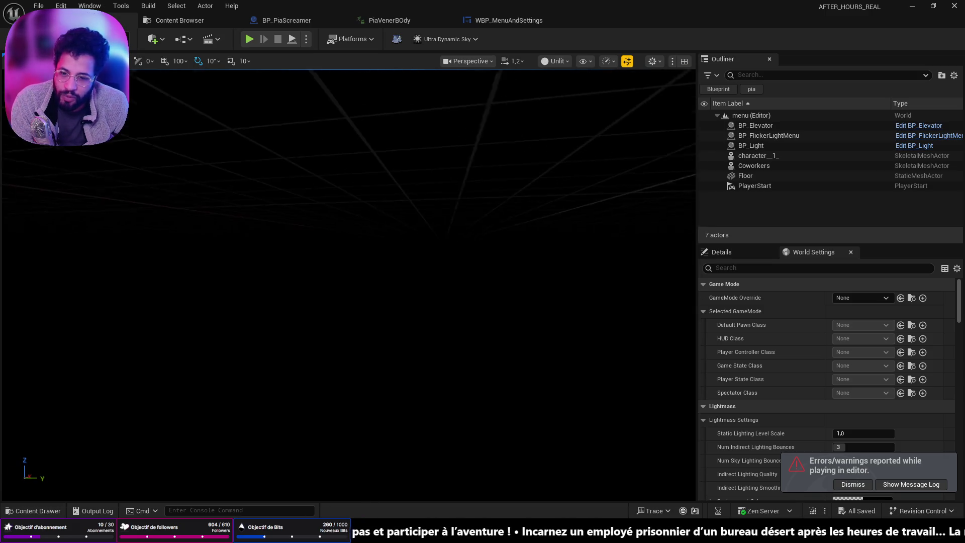
- Play-test Asylum with Play From Here from a spot in the padded cell, then stop
left_click(39, 6)
mouse_move(136, 78)
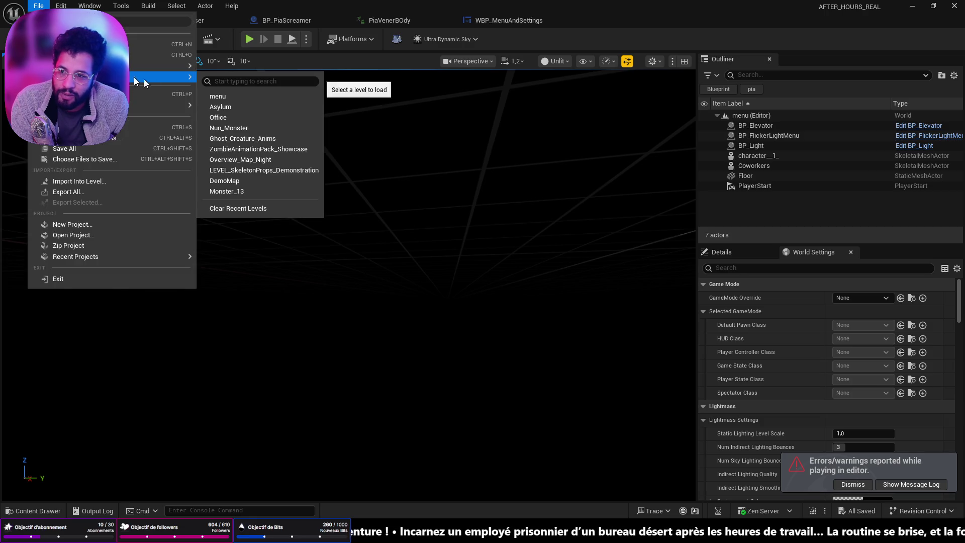
key("Escape")
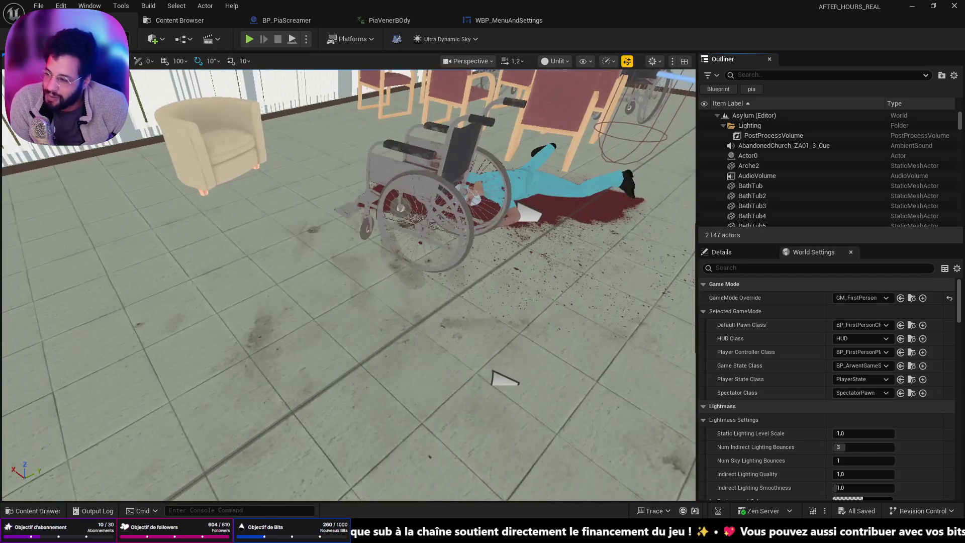
right_click(260, 404)
left_click(297, 397)
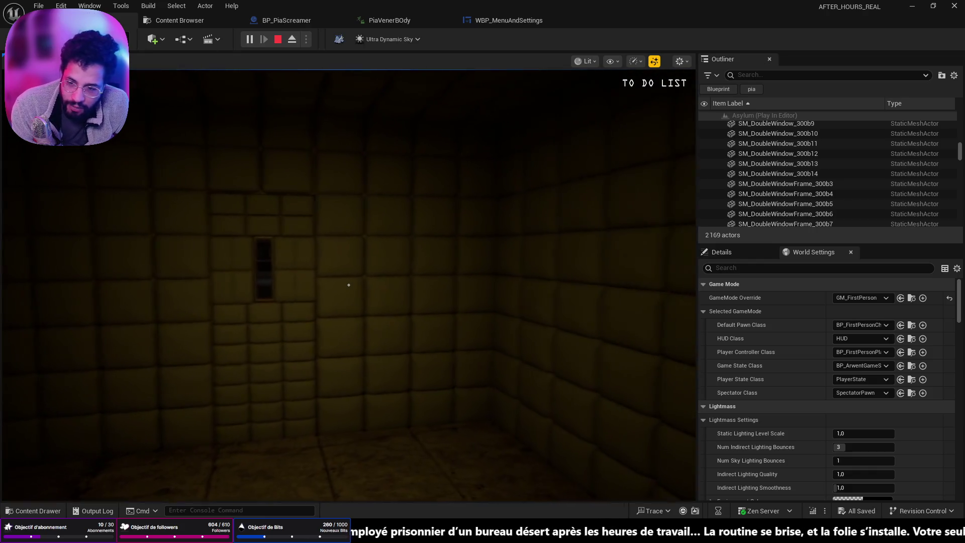
key("Escape")
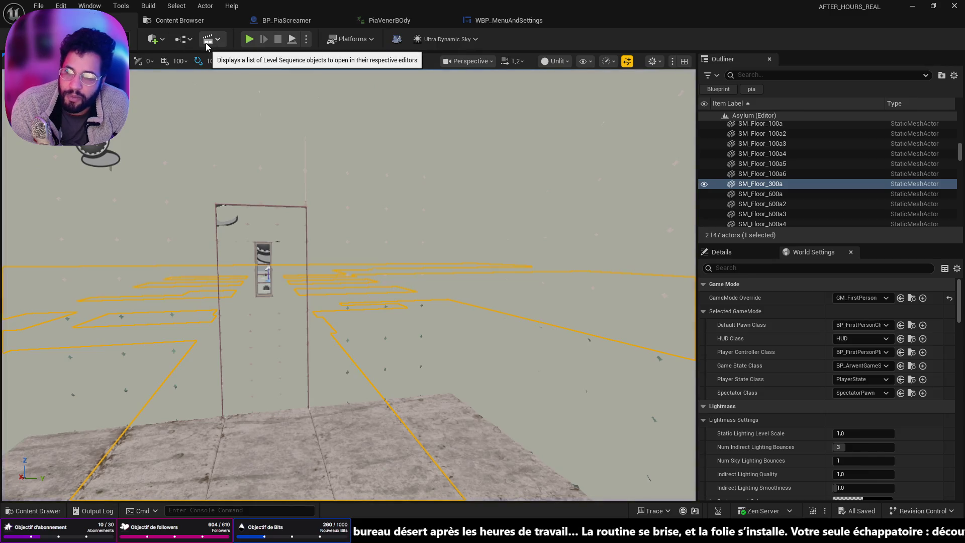
left_click(184, 39)
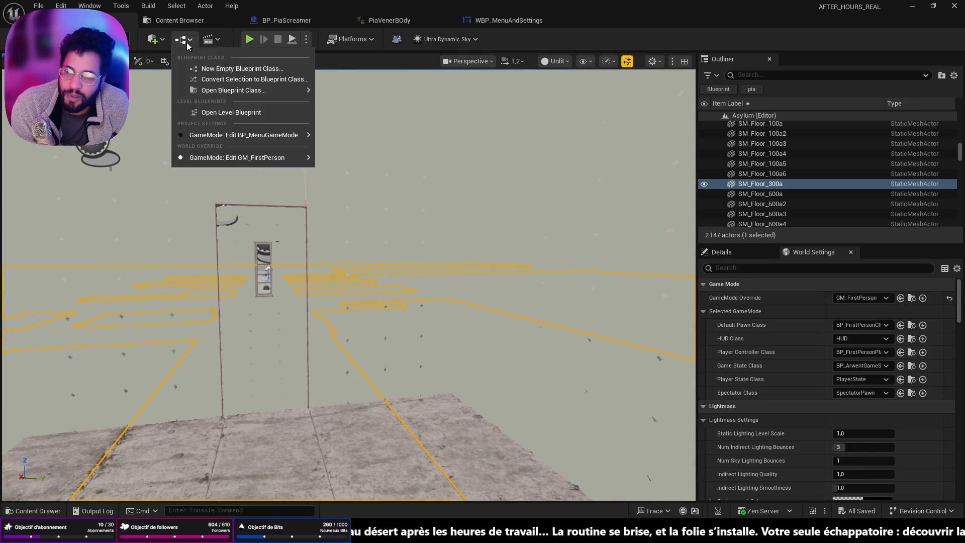
- In the Asylum Level Blueprint, break the exec wire between Print String and Delay
left_click(230, 113)
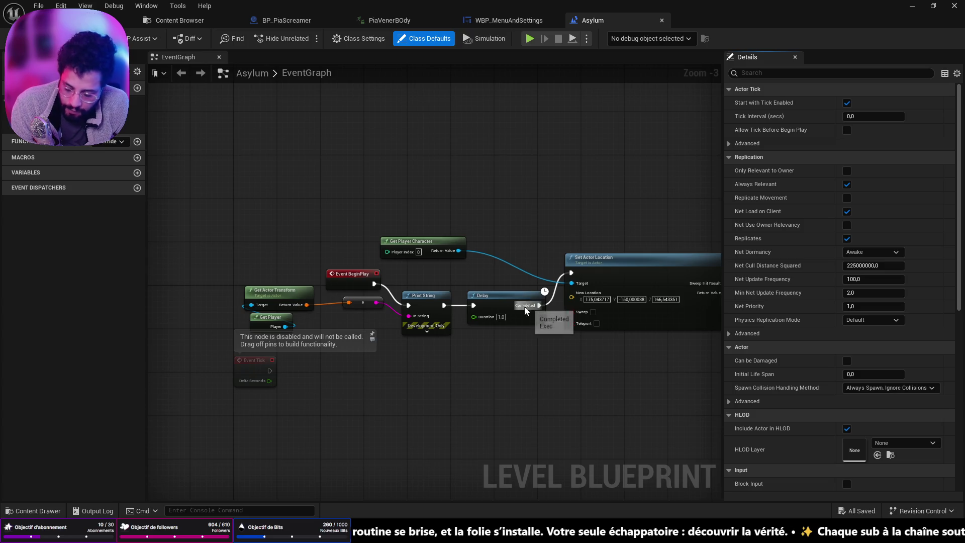
left_click(459, 306, "alt")
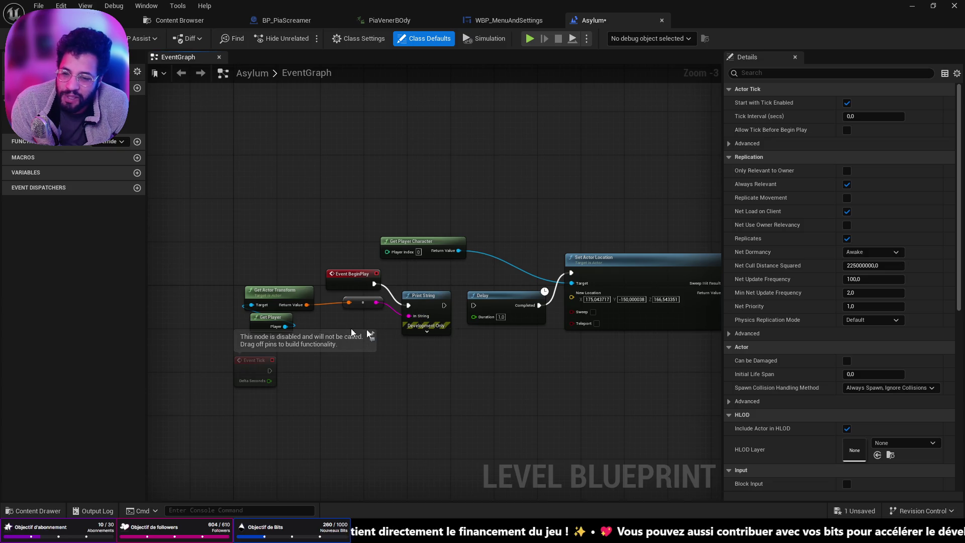
key("alt+Tab")
key("f")
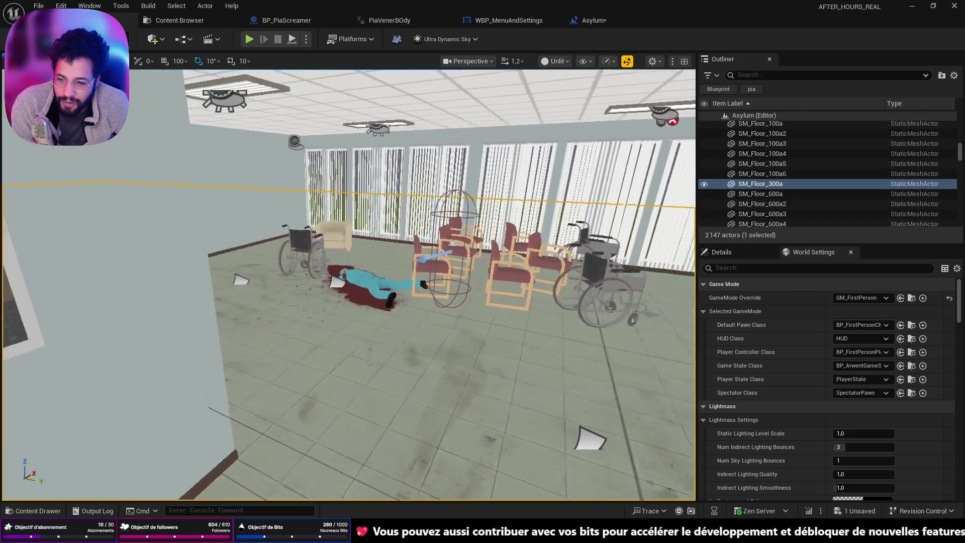
- Run Play From Here on one room's floor, then fly elsewhere and repeat from a second spot
right_click(365, 445)
left_click(409, 441)
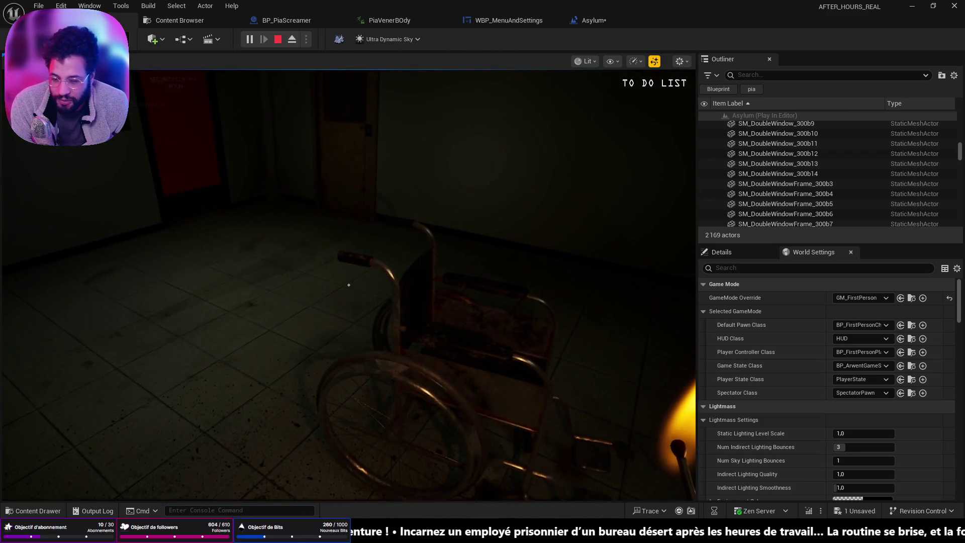
key("Escape")
mouse_move(315, 345)
left_mouse_down()
mouse_move(329, 339)
mouse_move(401, 449)
left_mouse_up()
right_click(401, 449)
left_click(442, 439)
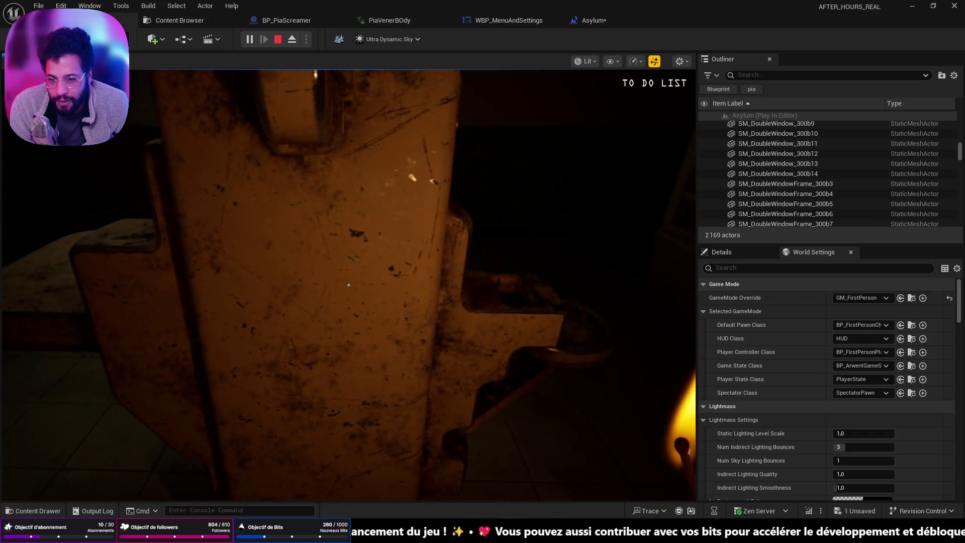
key("Escape")
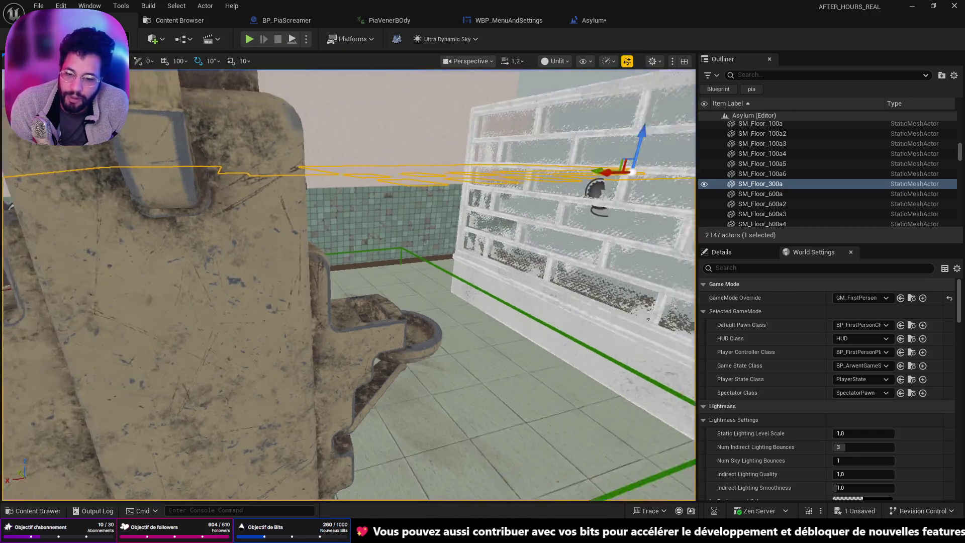
- Start playing Asylum with Alt+P and walk past the morgue drawers to the autopsy table
key("w")
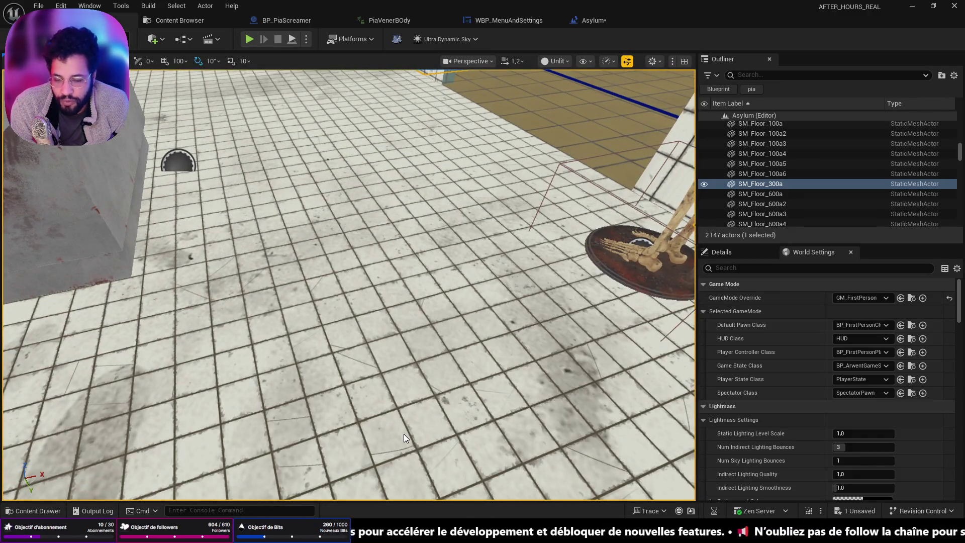
key("alt+p")
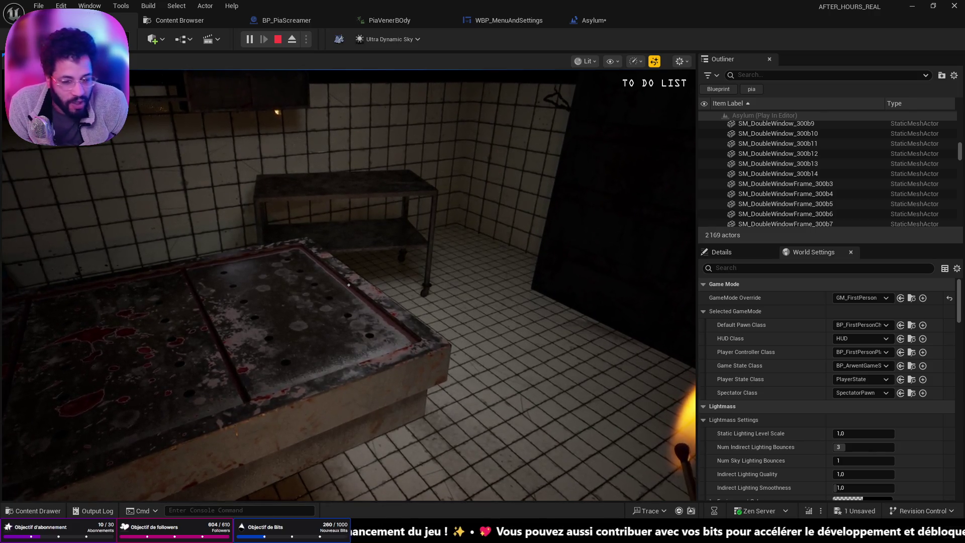
key("w")
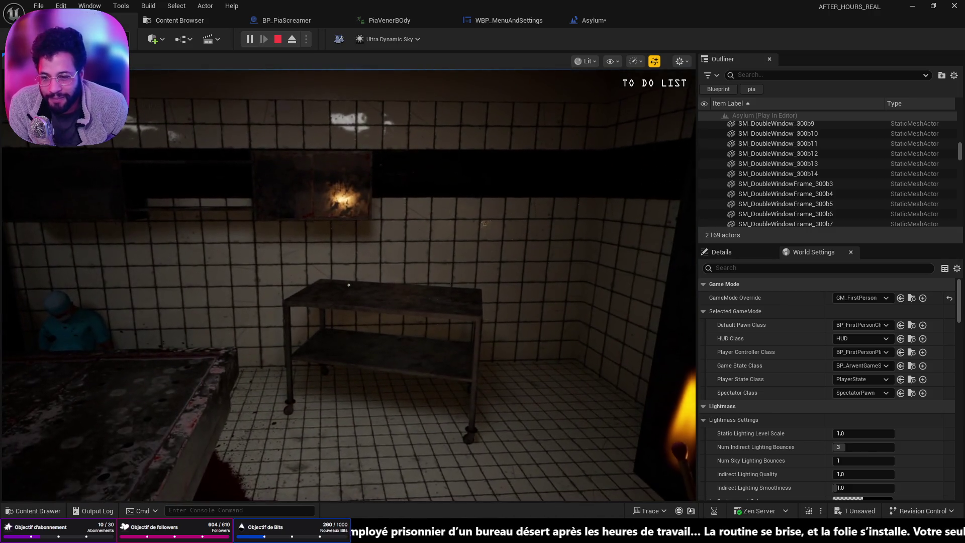
key("w")
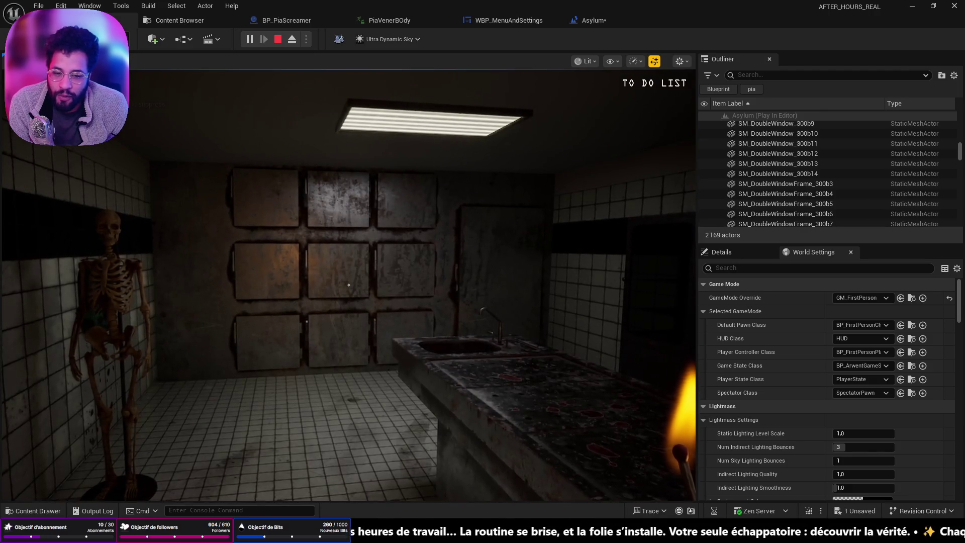
key("w")
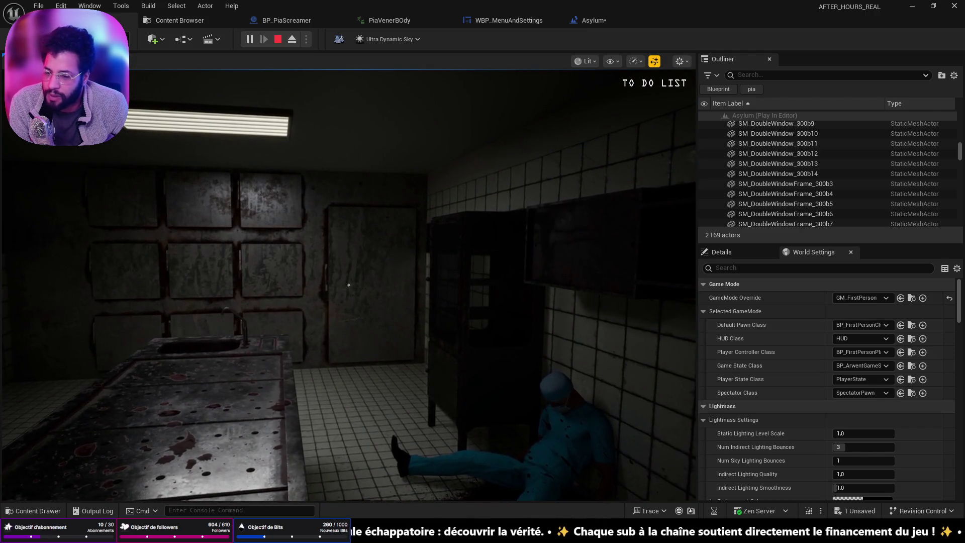
key("w")
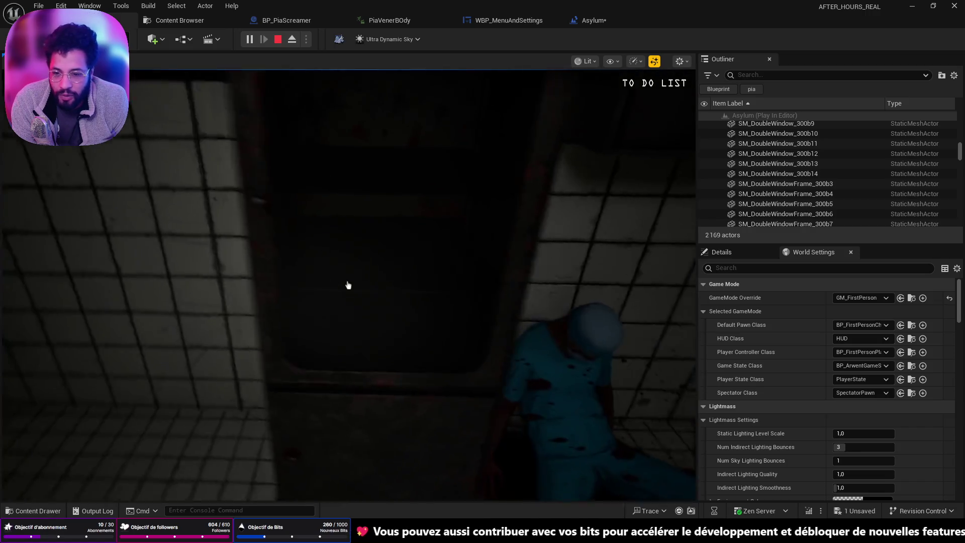
- Walk over to the wheelchair by the wall, inspect it, then stop the playtest
key("f")
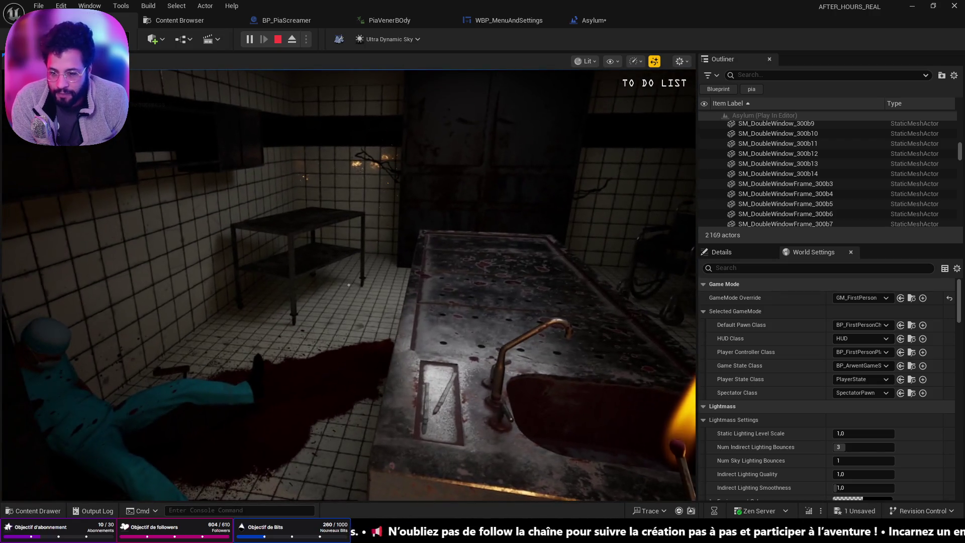
key("w")
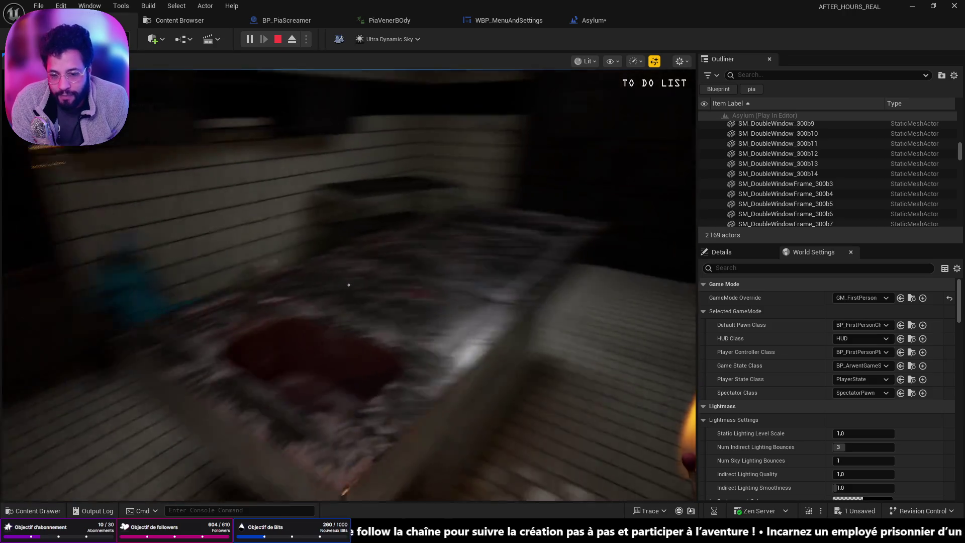
key("w")
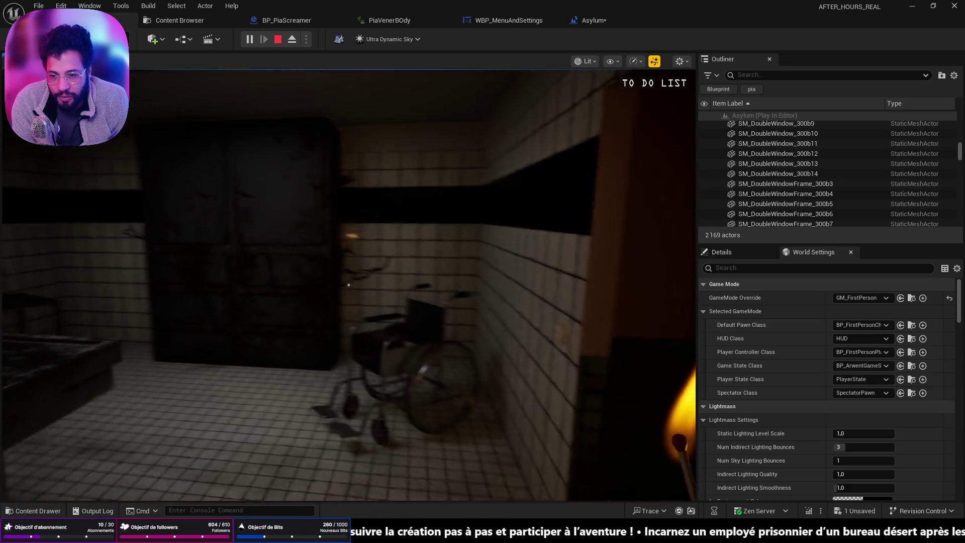
key("w")
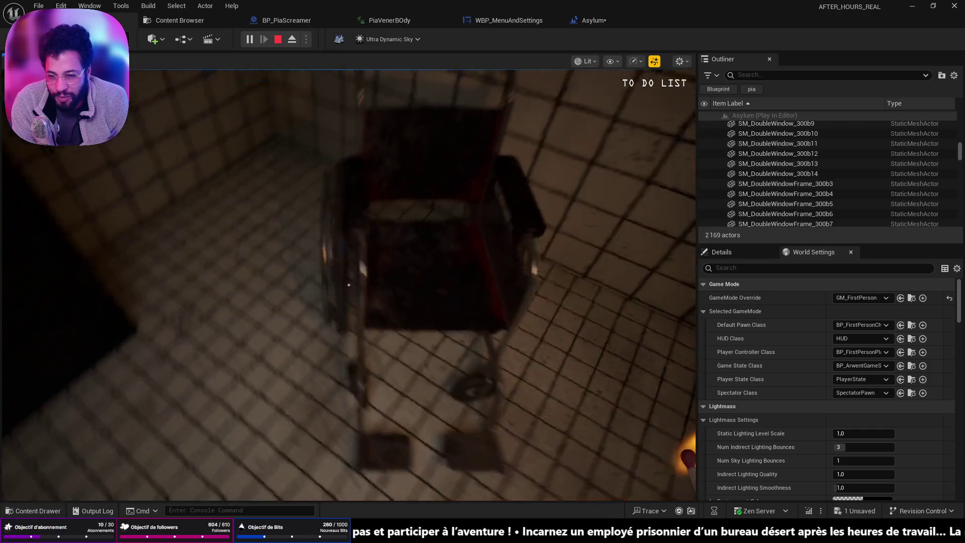
key("w")
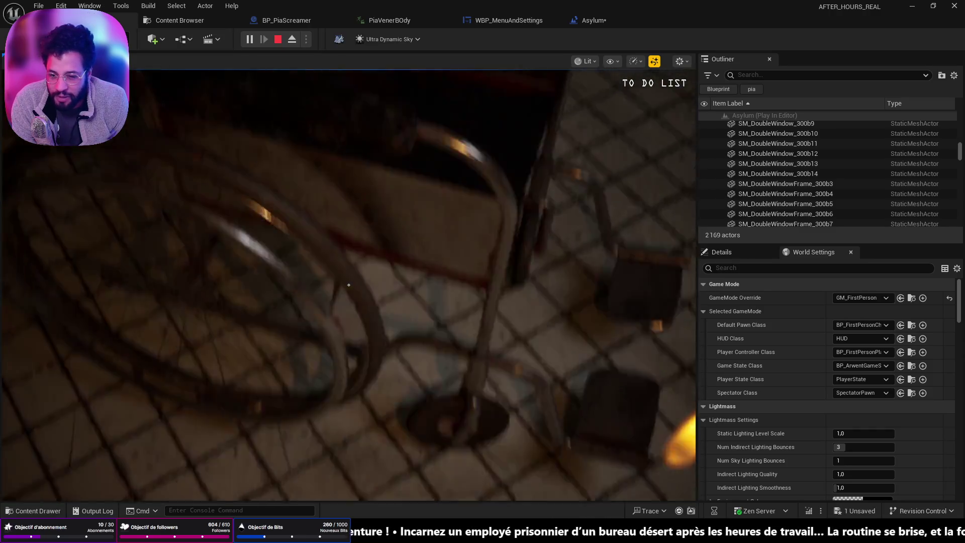
key("s")
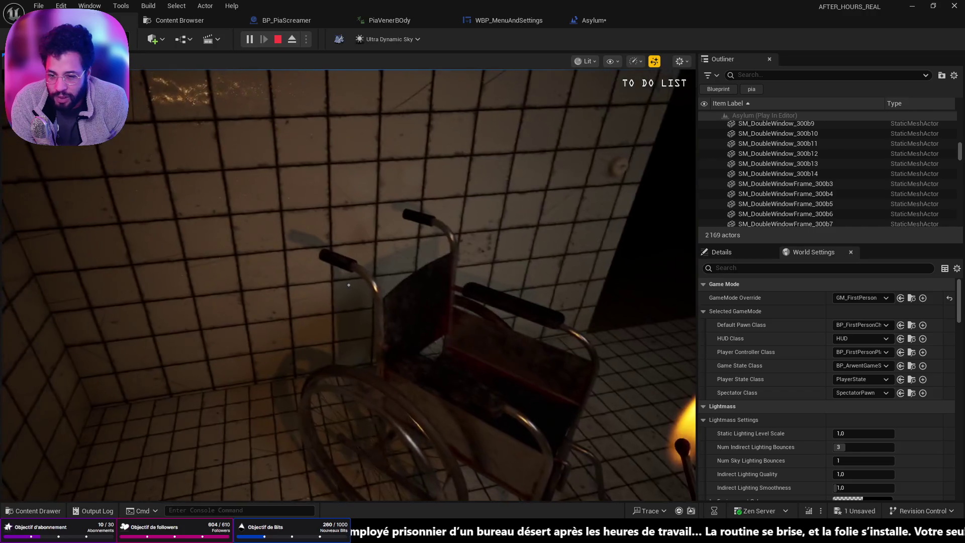
mouse_move(348, 285)
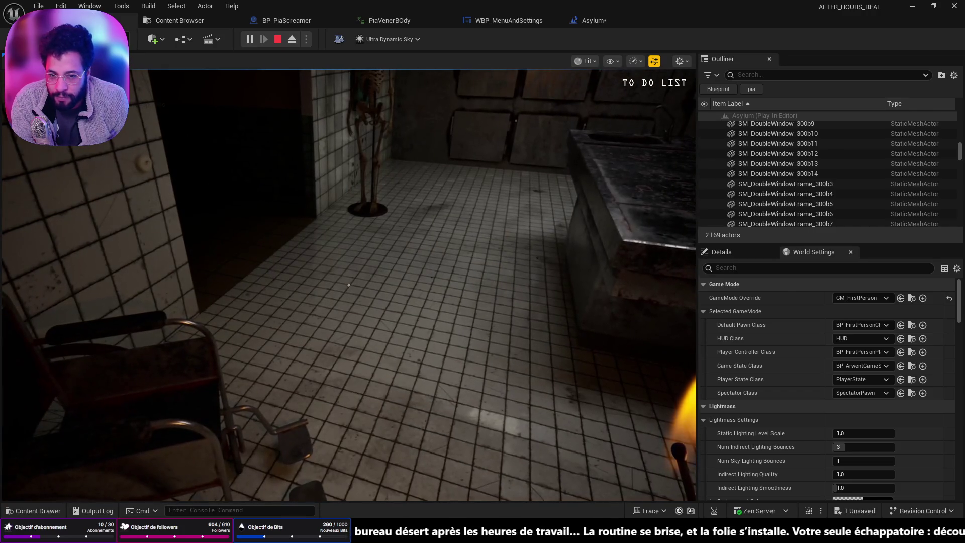
key("w")
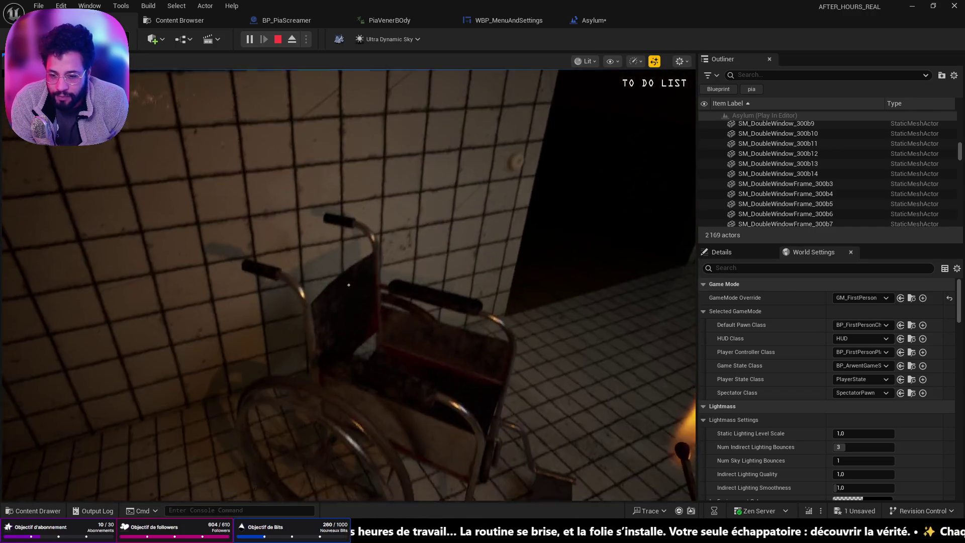
key("Escape")
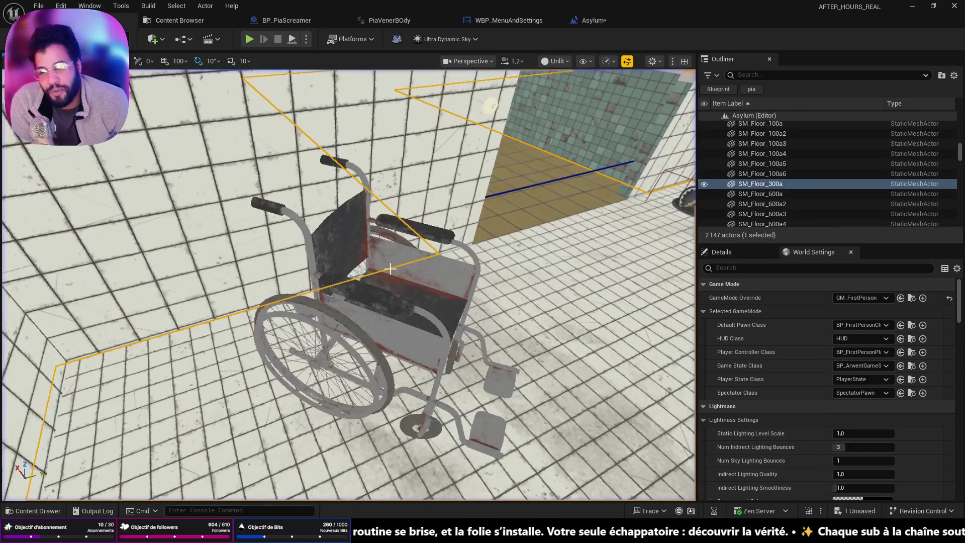
left_click_drag(328, 302, 195, 112)
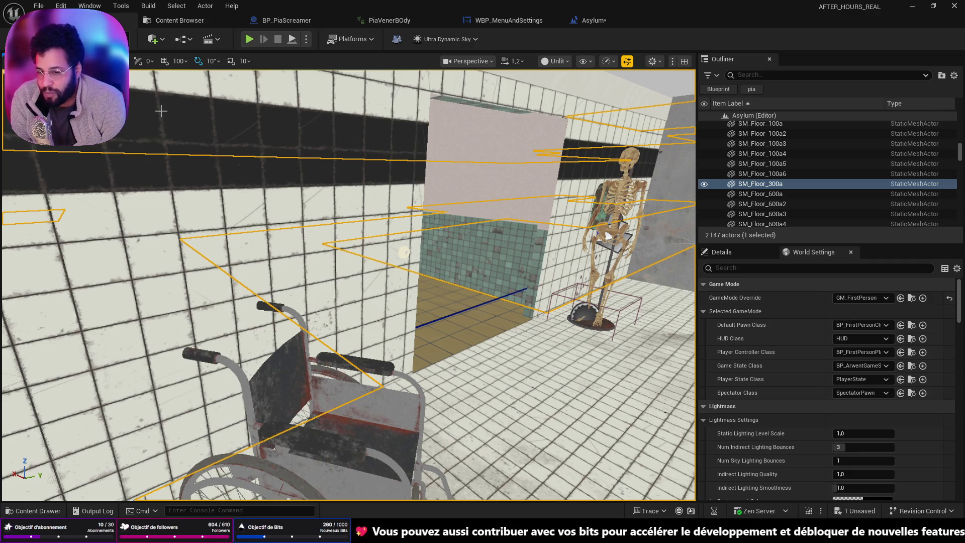
mouse_move(156, 123)
left_mouse_down()
mouse_move(402, 128)
mouse_move(495, 71)
left_mouse_up()
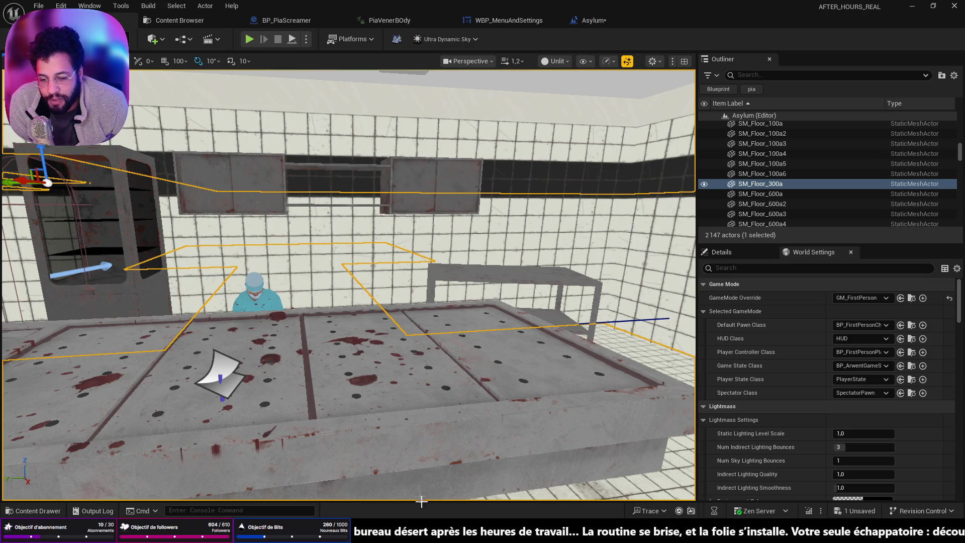
mouse_move(427, 533)
left_click(467, 466)
- Go to twitch and open a followed developer's live stream
left_click(514, 46)
type("twitch")
key("Return")
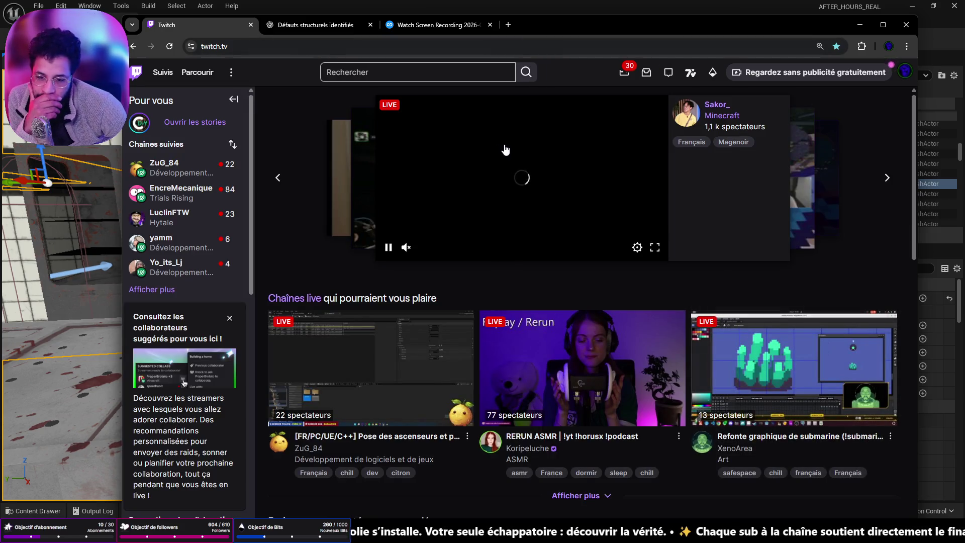
left_click(427, 360)
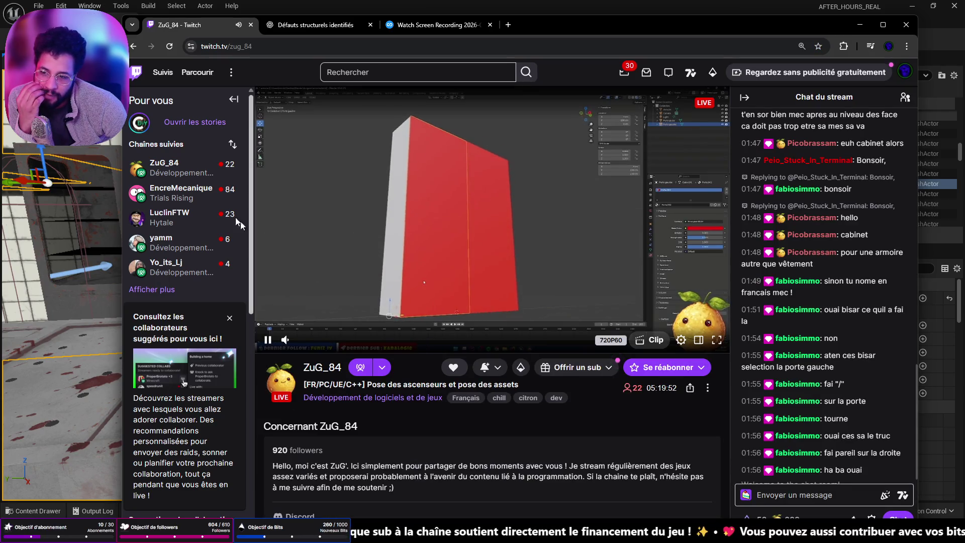
- Expand the followed channels list, mute the stream's audio, and open a blank new tab
mouse_move(160, 194)
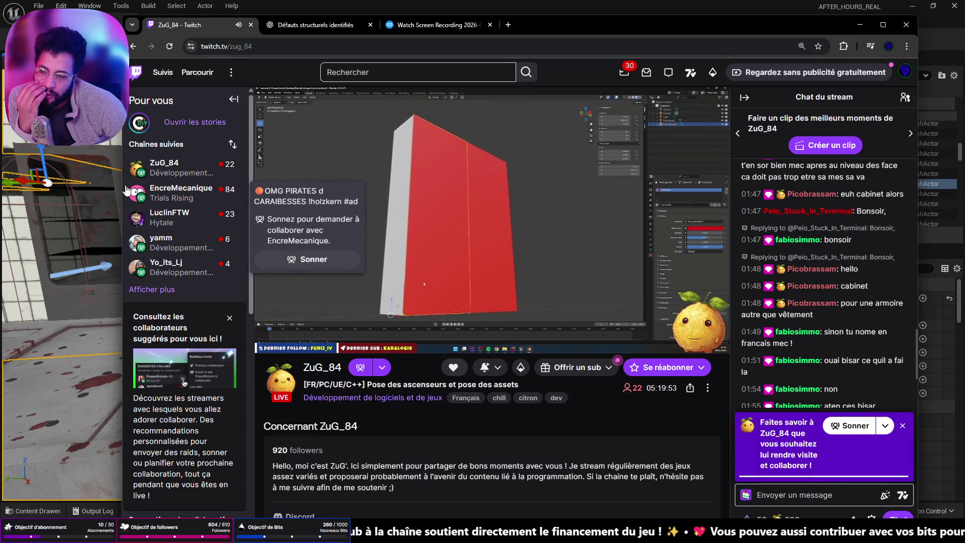
left_click(153, 290)
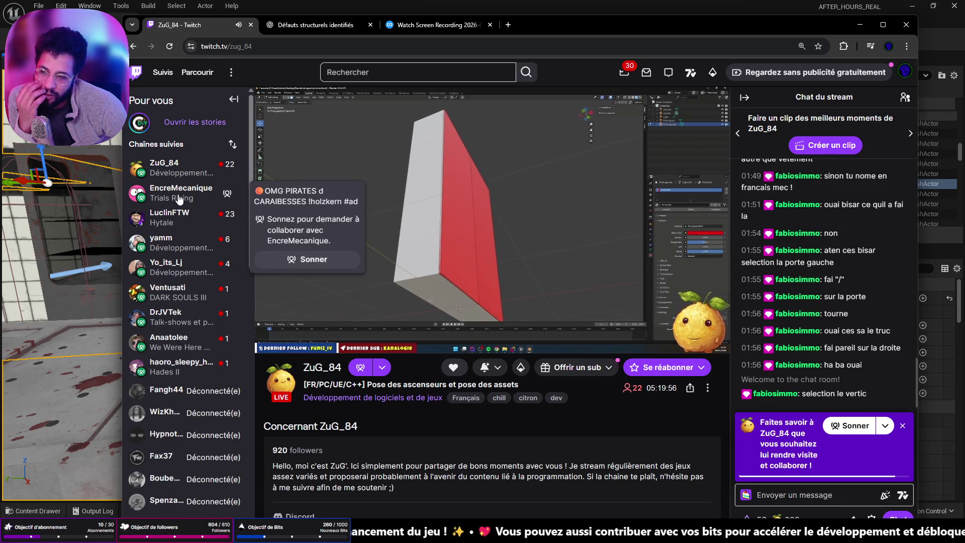
mouse_move(171, 292)
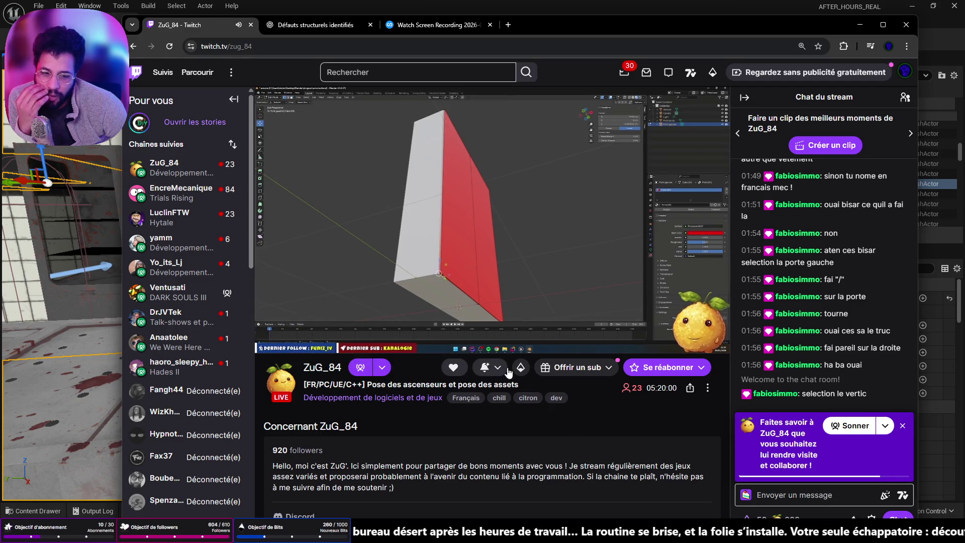
mouse_move(484, 366)
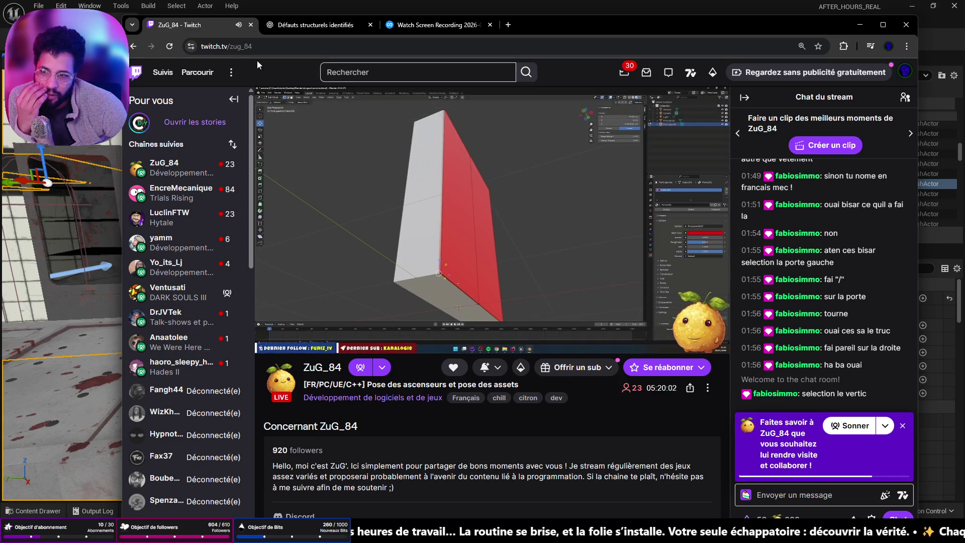
mouse_move(249, 318)
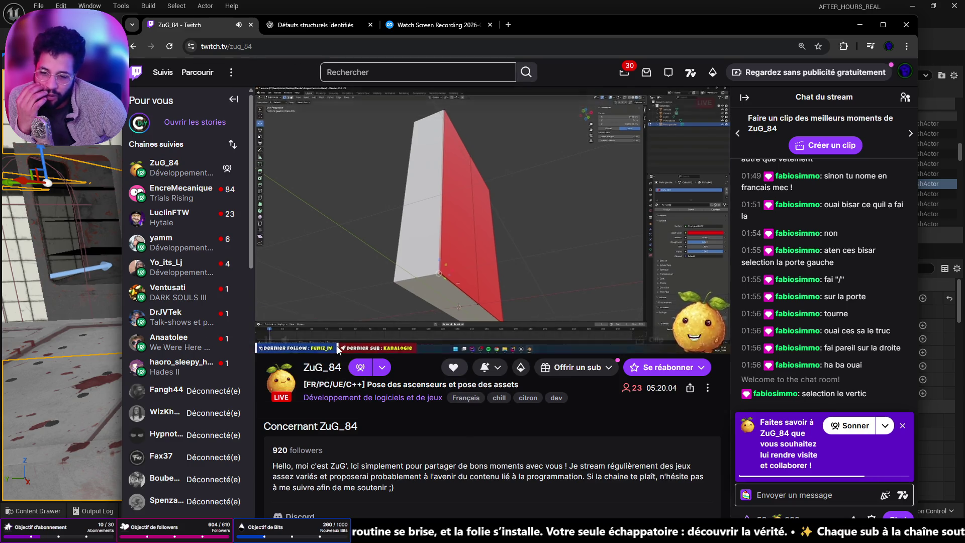
left_click(288, 340)
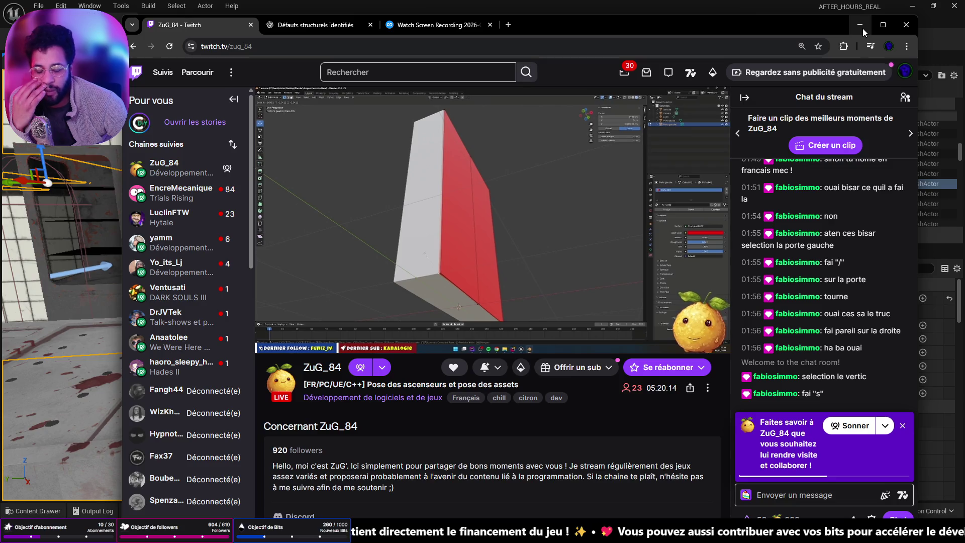
left_click(507, 25)
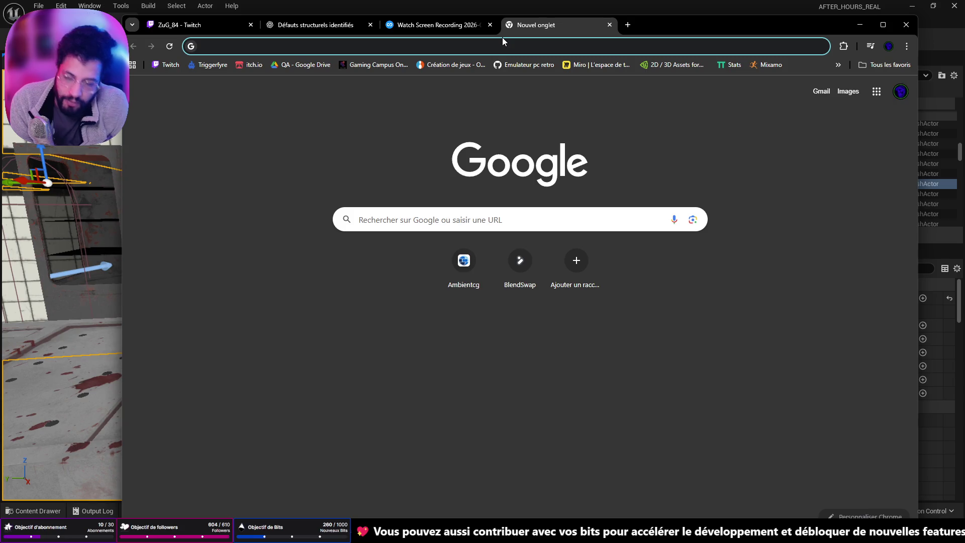
- Detach the blank Nouvel onglet tab into its own window and close it with Ctrl+W
left_click_drag(505, 25, 2, 30)
key("ctrl+w")
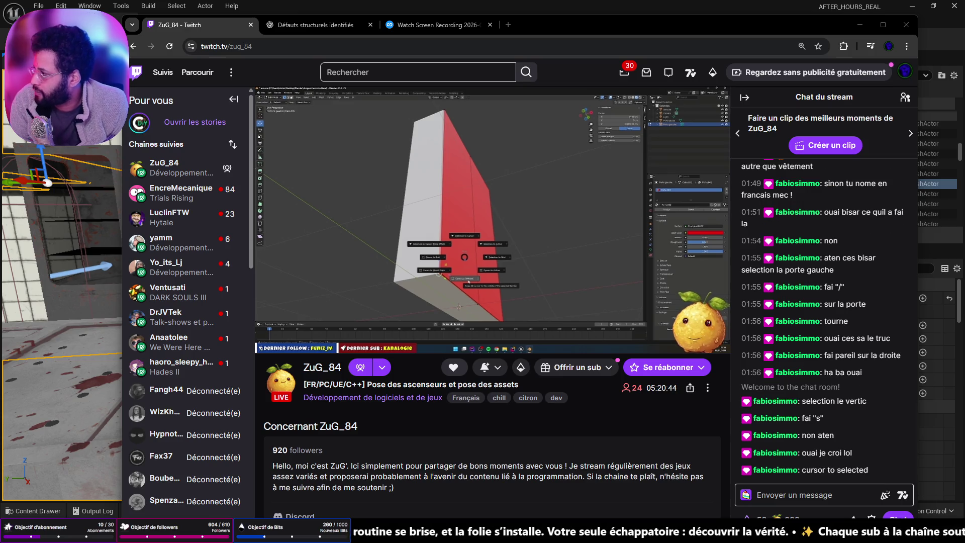
- Switch to the Instagram profile window and scroll through the 3D artist's post grid
key("alt+Tab")
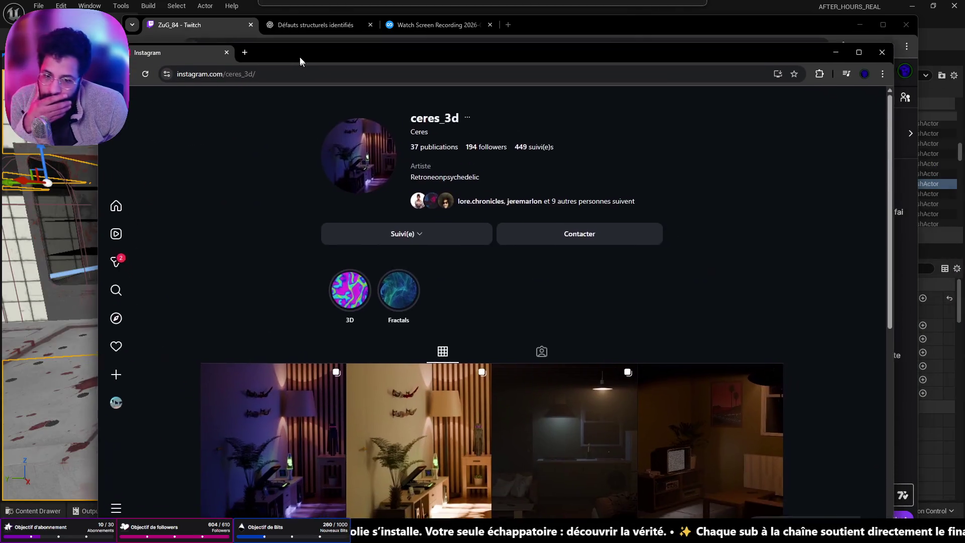
scroll(483, 276, "down", 5)
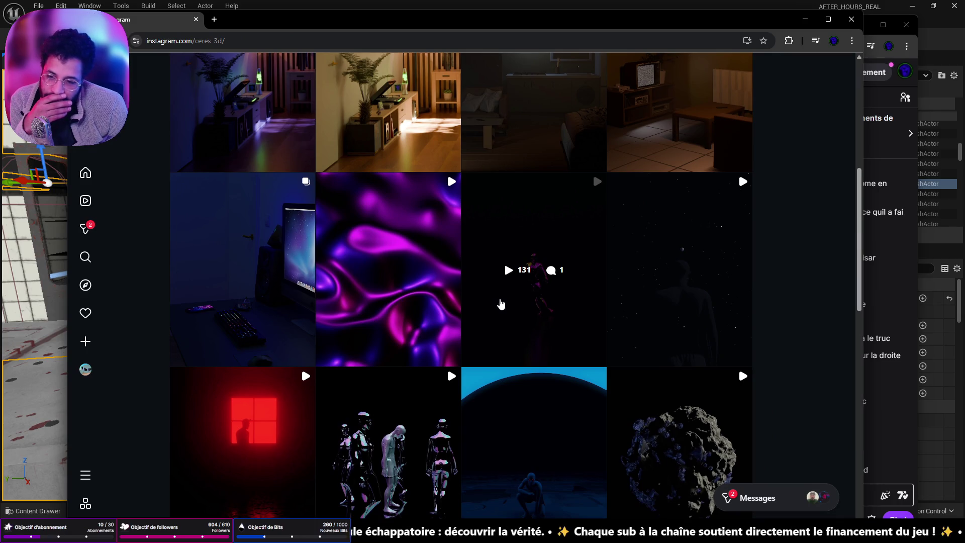
scroll(501, 303, "down", 10)
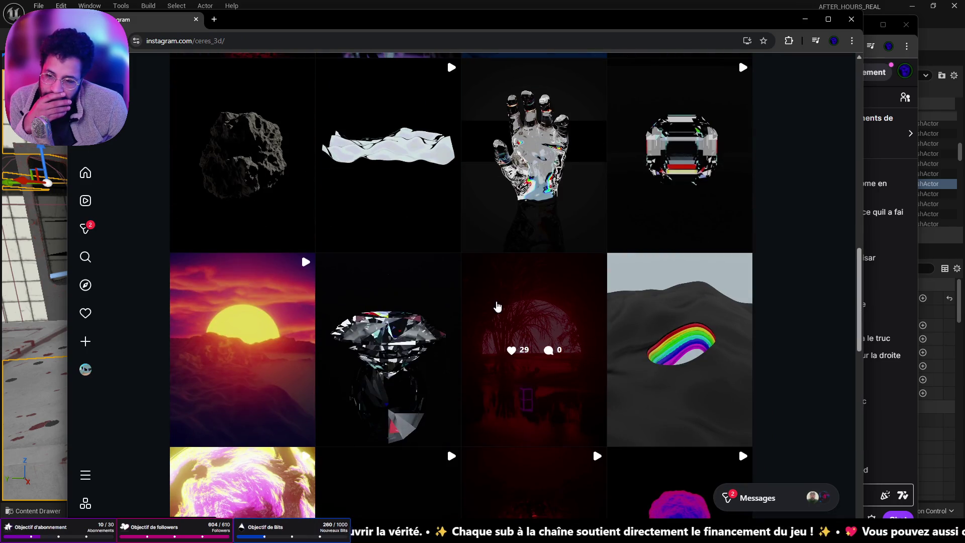
scroll(497, 306, "down", 8)
scroll(497, 306, "down", 8)
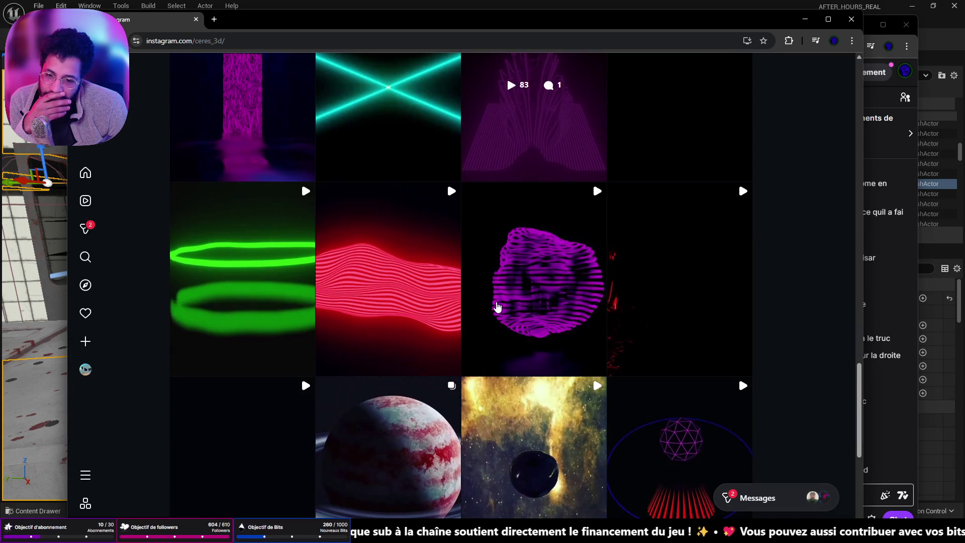
scroll(497, 306, "up", 12)
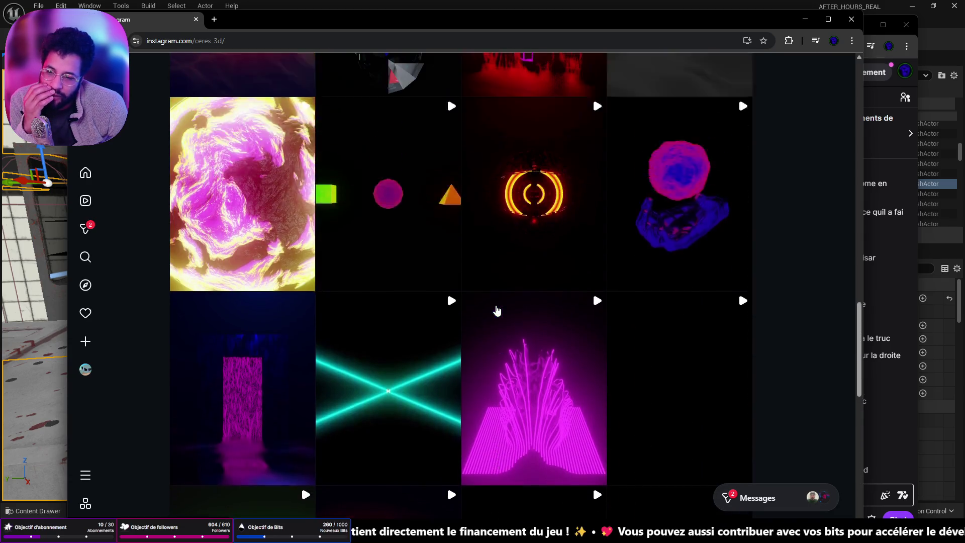
scroll(496, 310, "up", 12)
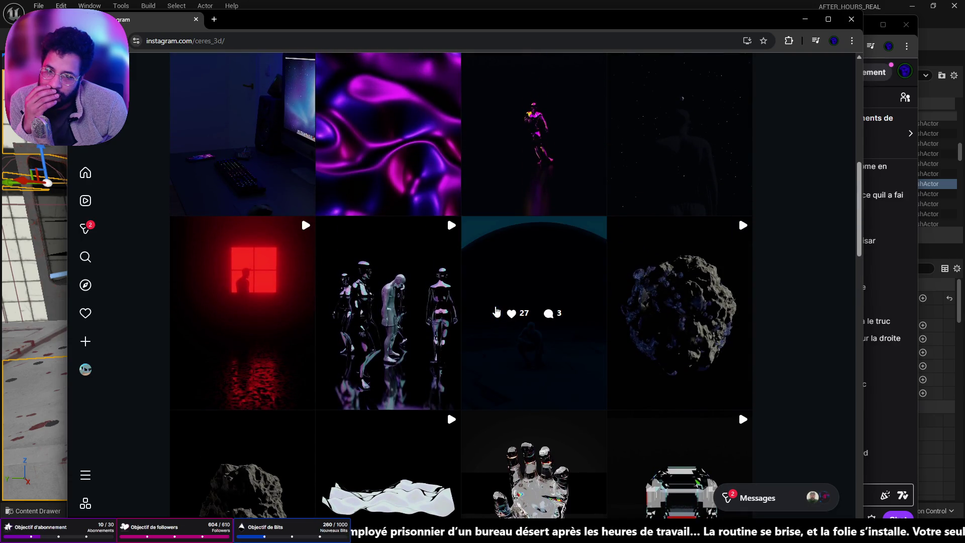
scroll(496, 312, "up", 4)
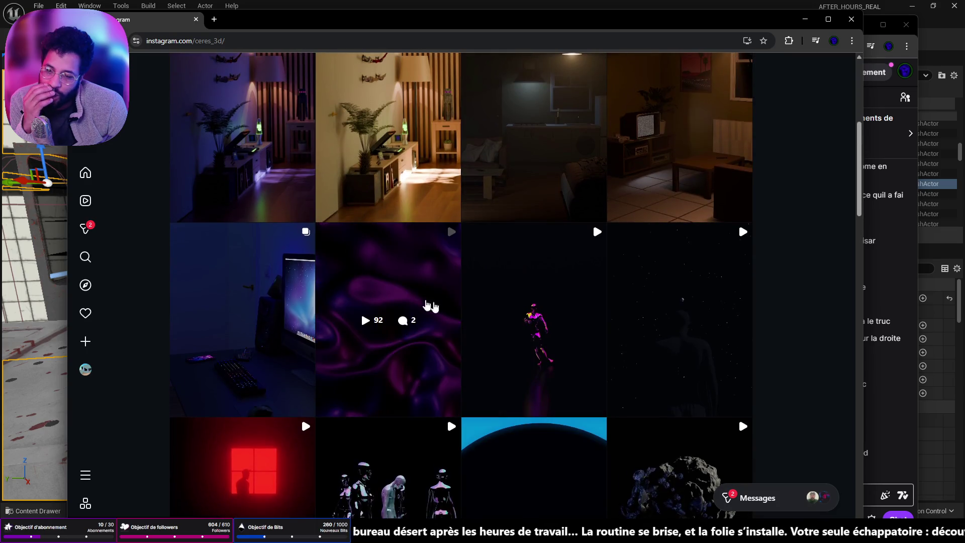
- View the purple velvet post and the dancing-figure reel, then minimize the Instagram window
left_click(404, 300)
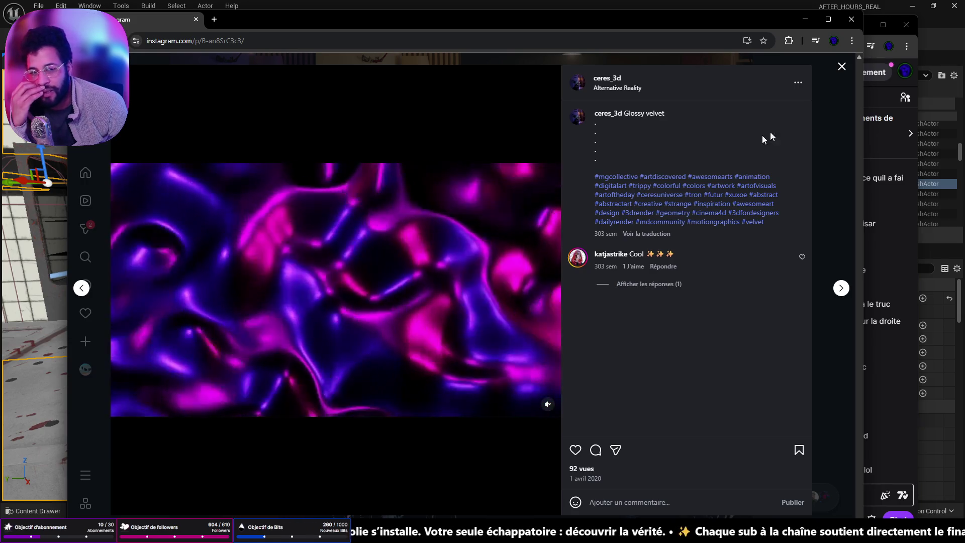
left_click(843, 67)
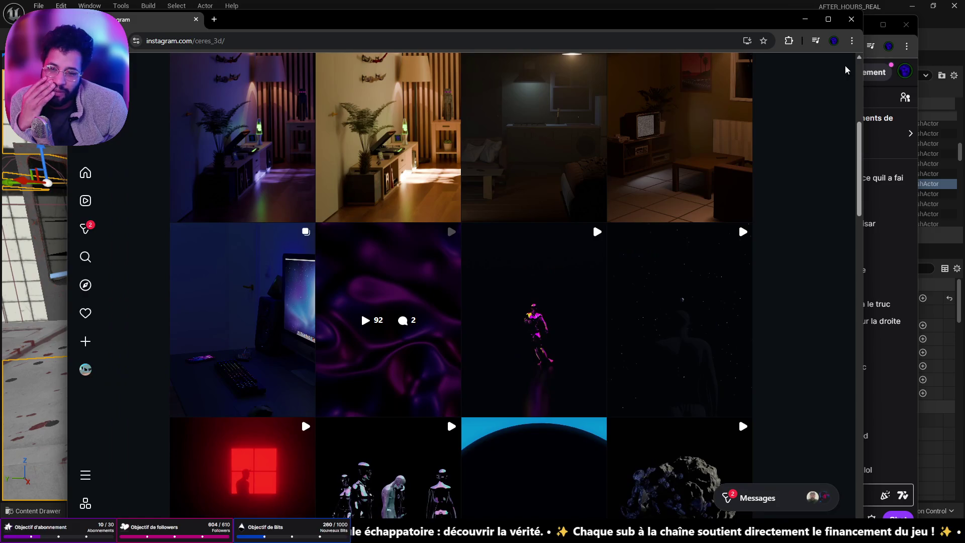
left_click(584, 320)
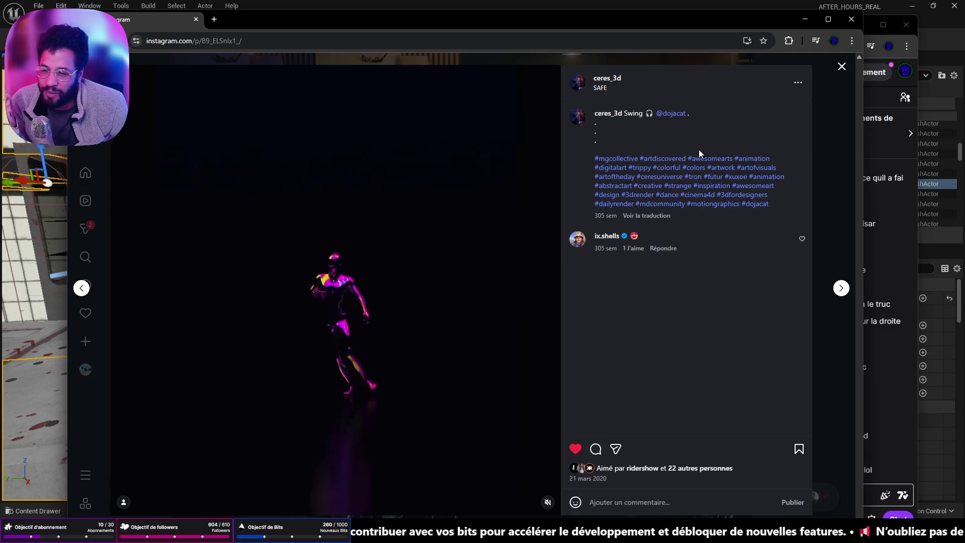
left_click(804, 20)
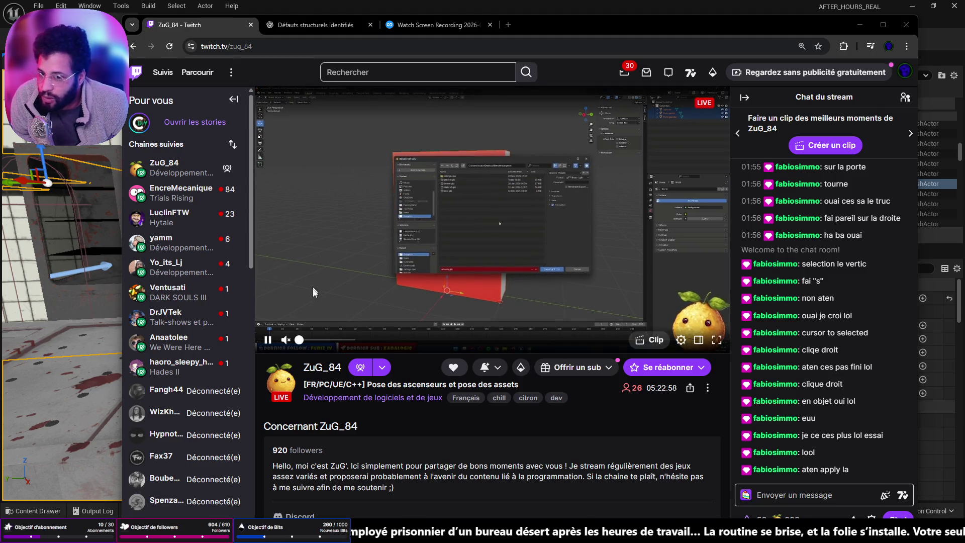
- Switch to the followed Trials Rising stream, maximize the browser window, and raise the volume to 23%
left_click(171, 189)
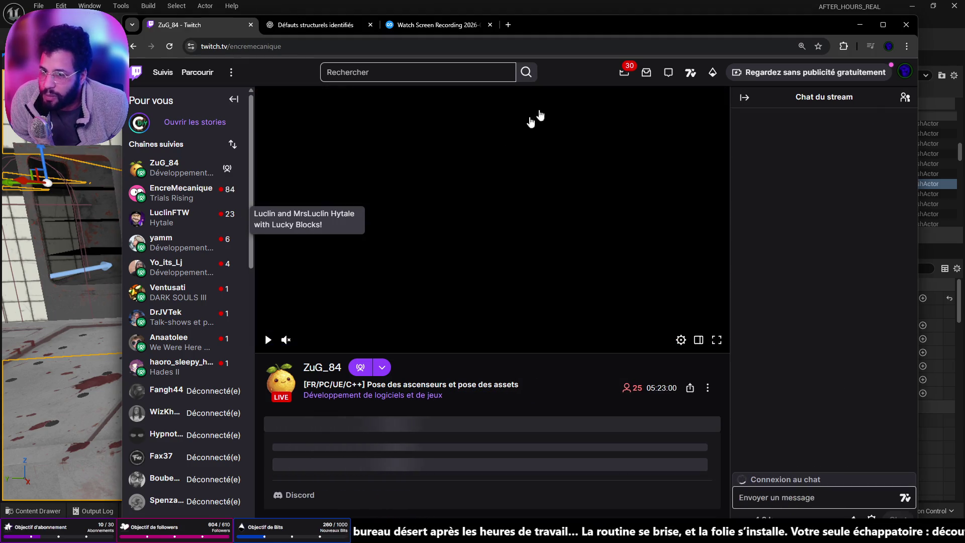
double_click(577, 23)
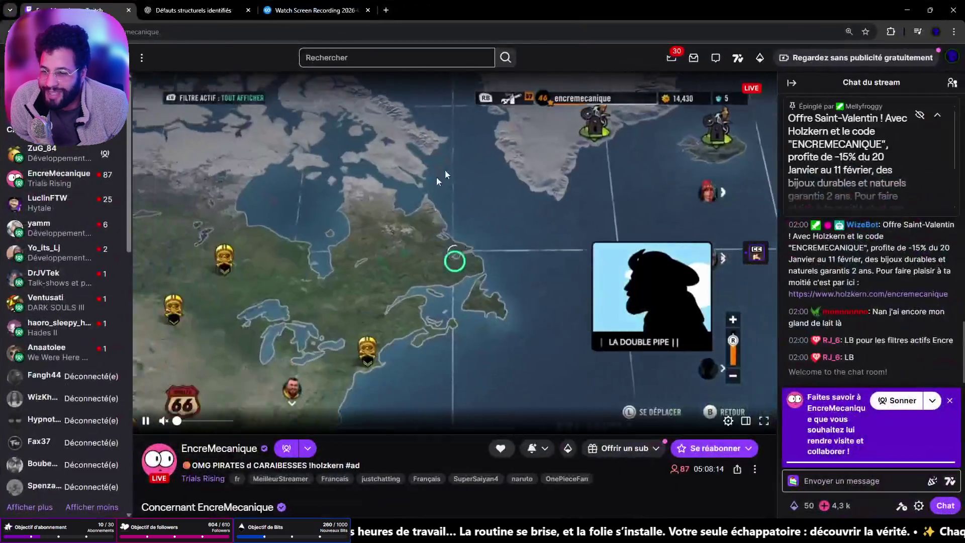
left_click_drag(178, 424, 189, 422)
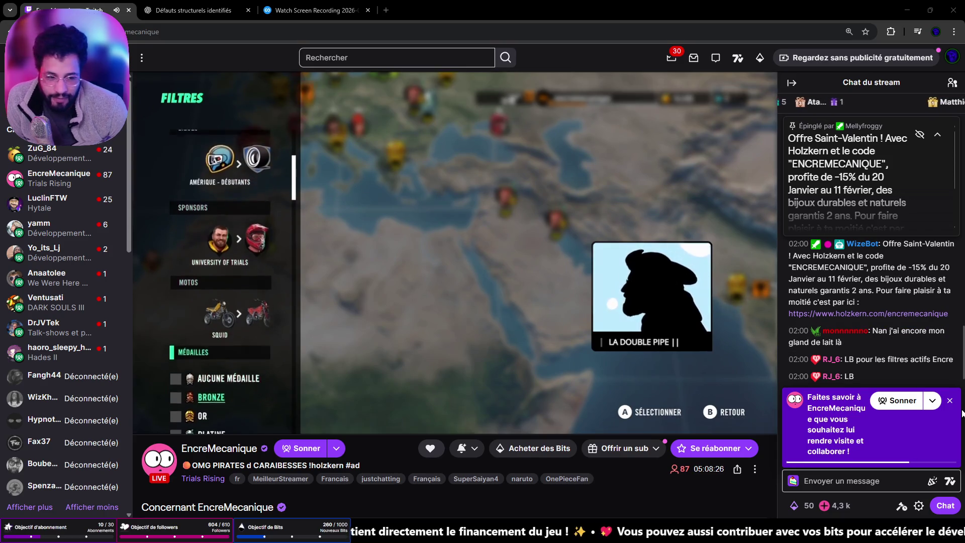
mouse_move(204, 431)
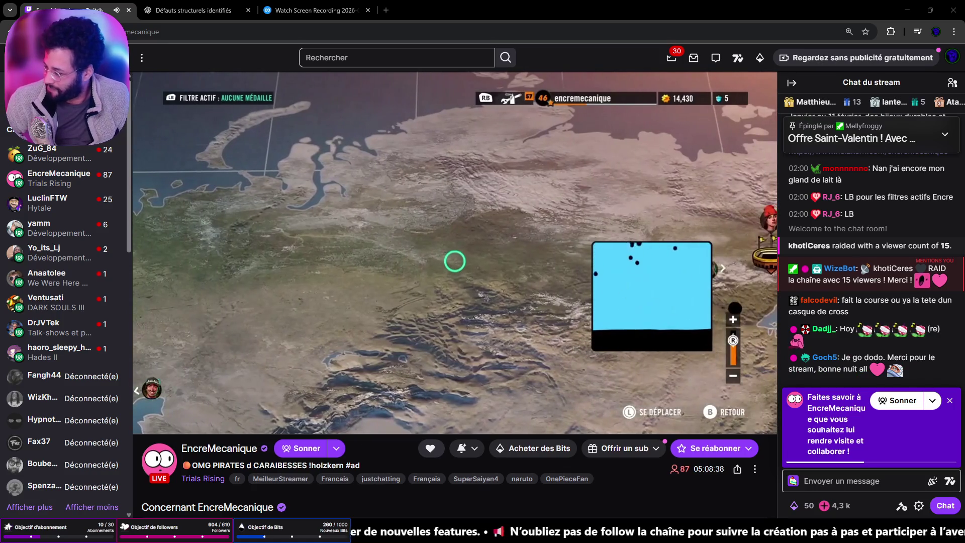
- Send two chat messages to the streamer, the second asking 'Comment tu vas ?'
left_click(885, 481)
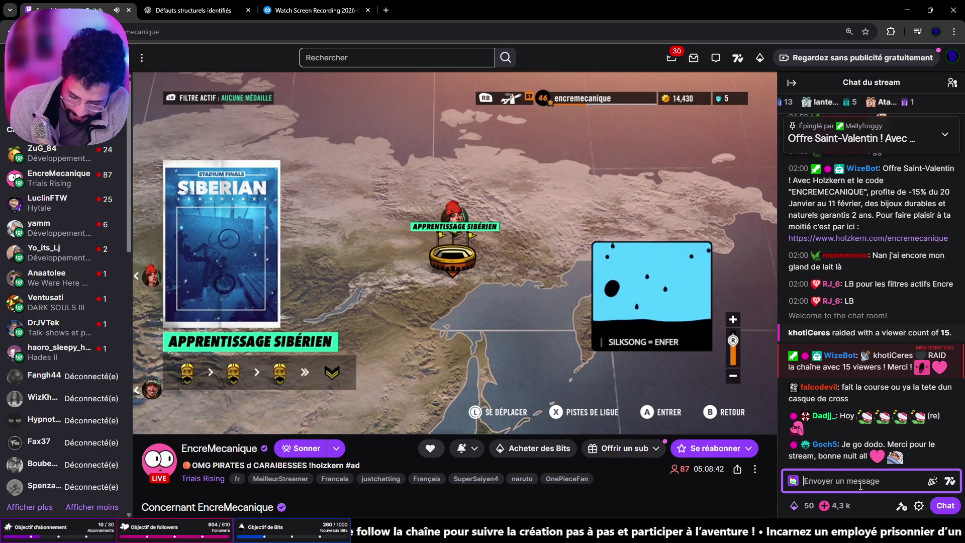
type("Skoualalaaaaaaa")
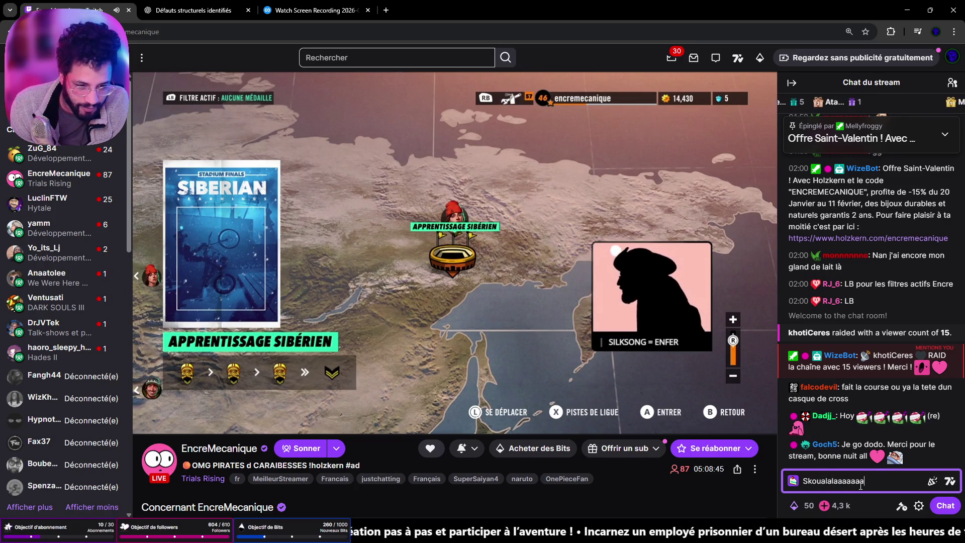
key("Return")
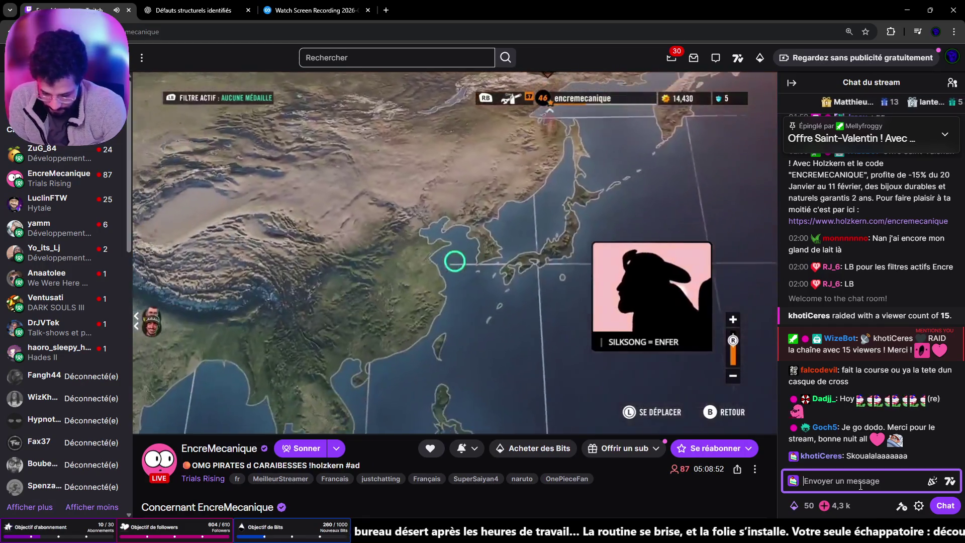
type("Comment ")
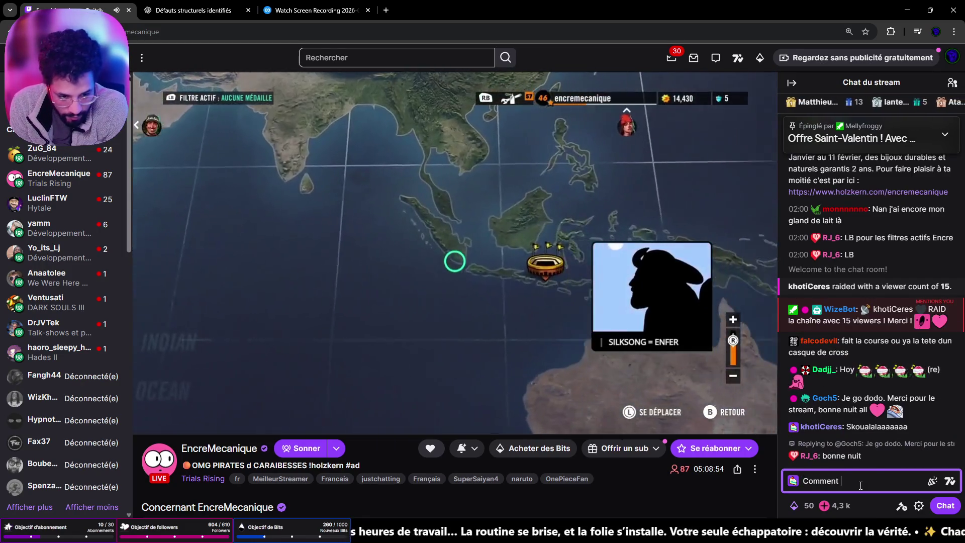
type("tu vas ?")
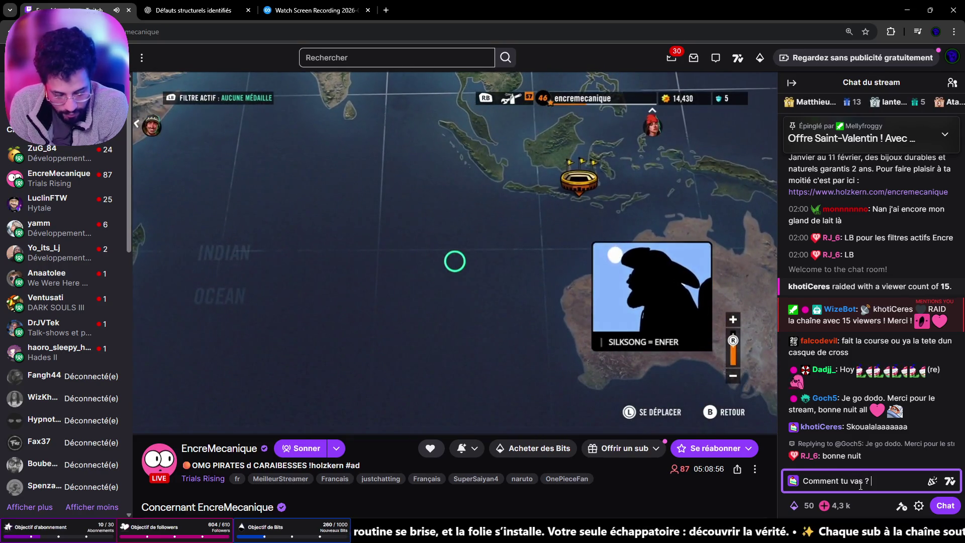
key("Return")
- Send a message saying you're near the end of the second level, correcting 'deuxieme' to 'deuxième'
type("WE")
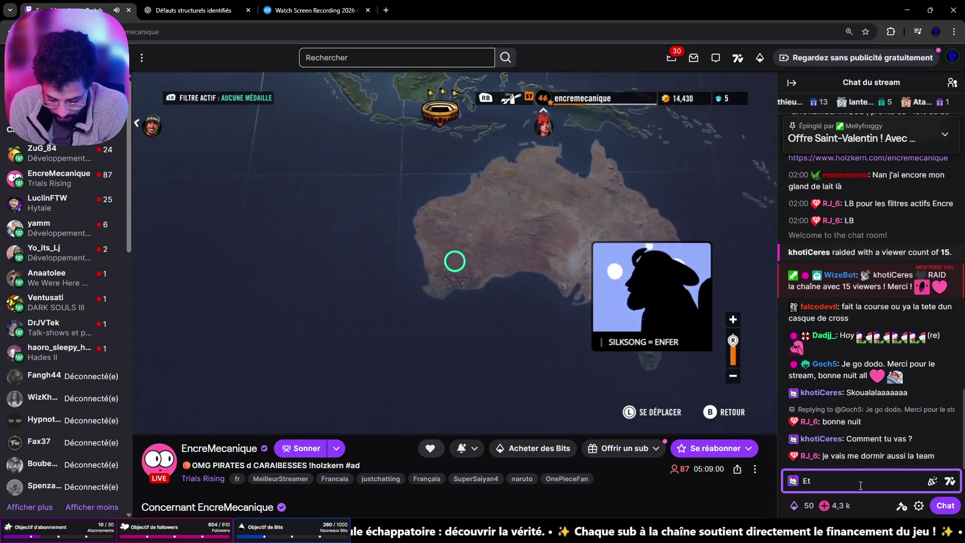
key("BackSpace")
type("h ")
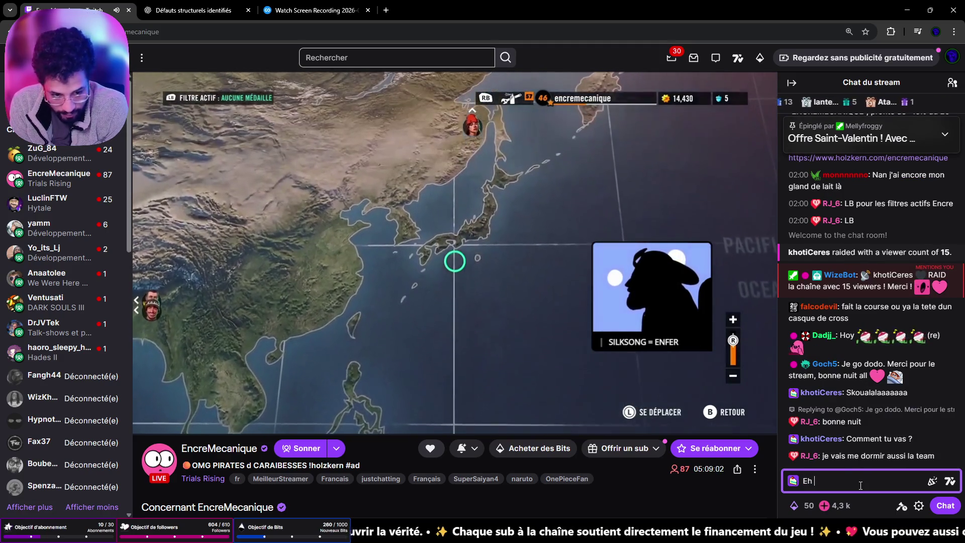
type("Bah jew sui")
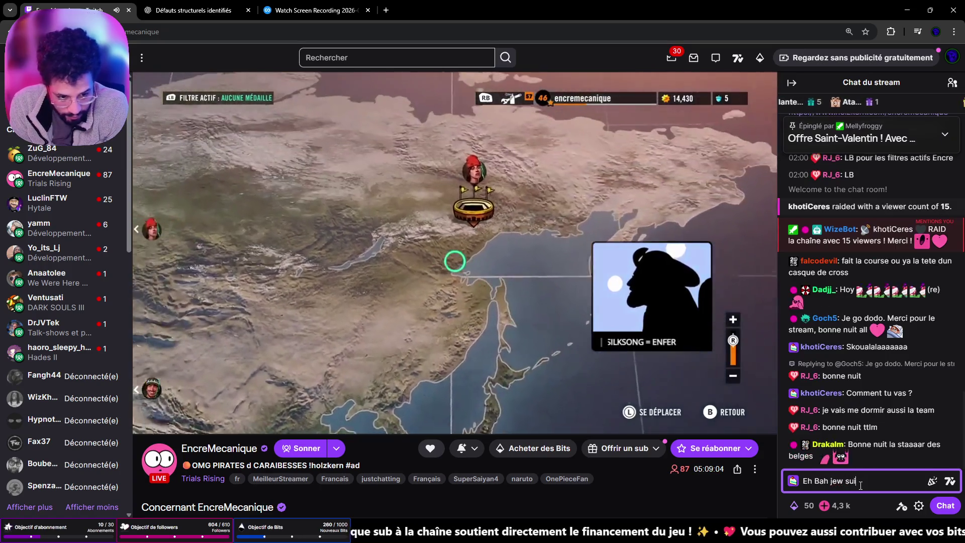
type("je suis sur la fin d")
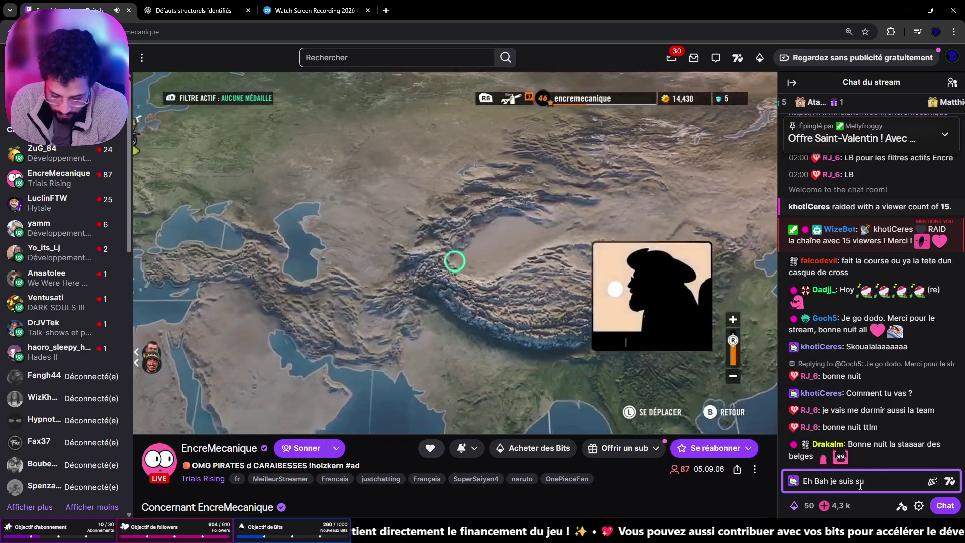
type("e")
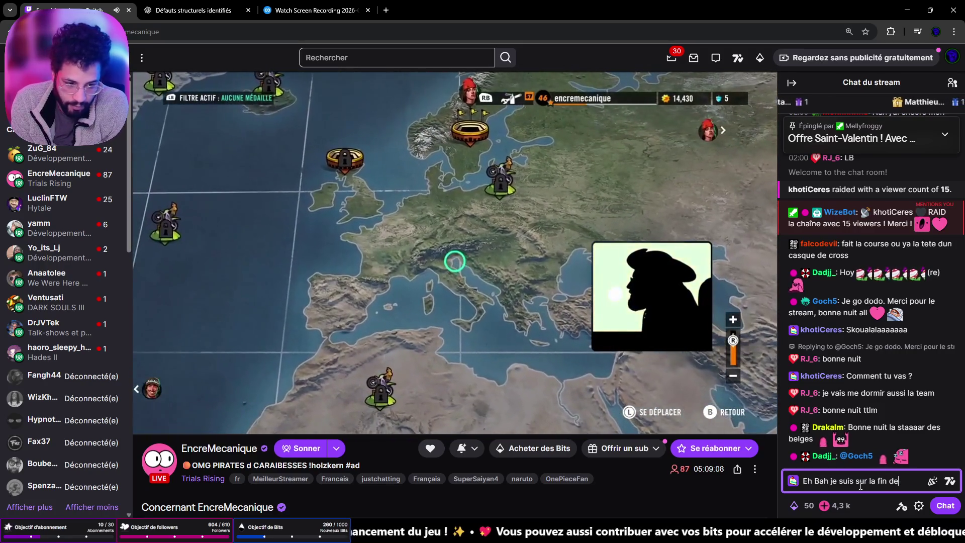
key("BackSpace")
type("u deuxieme niveau")
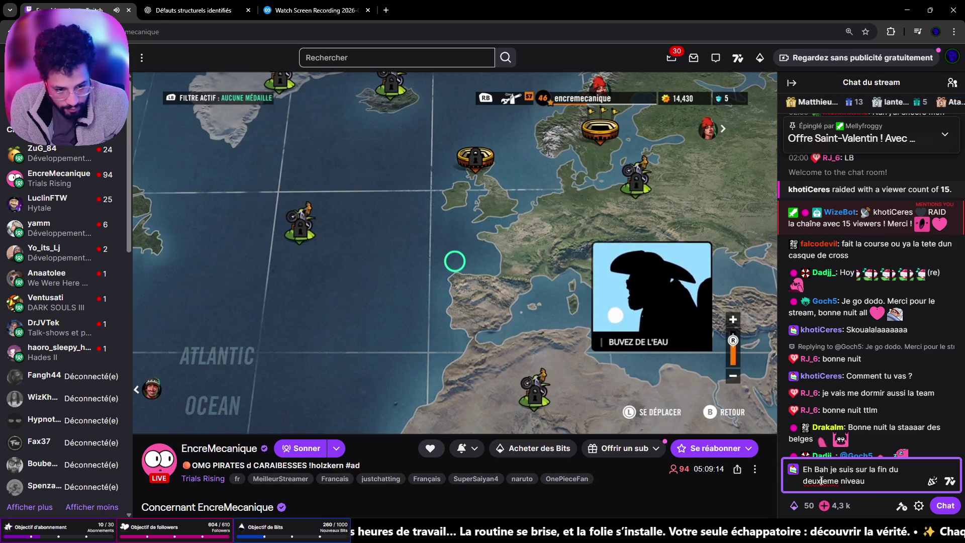
right_click(820, 480)
left_click(692, 282)
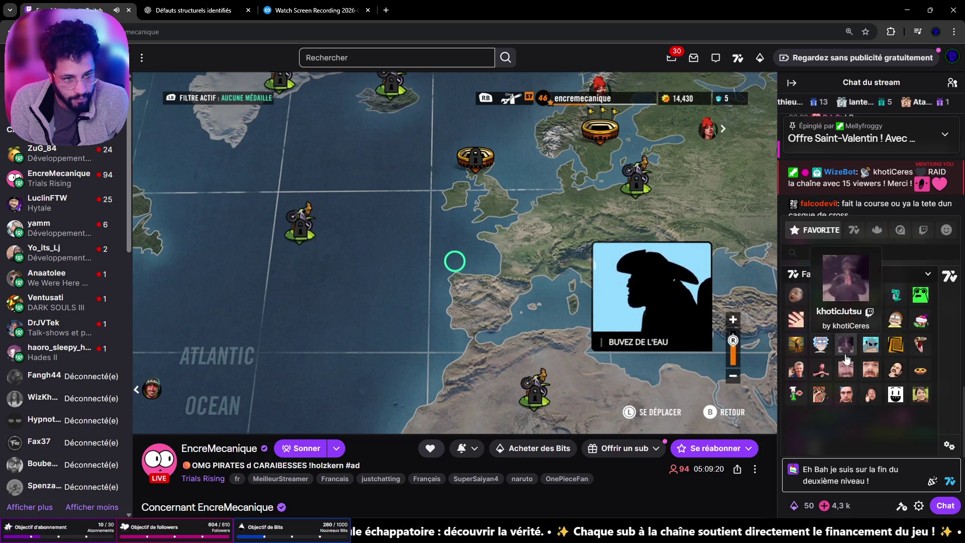
key("Return")
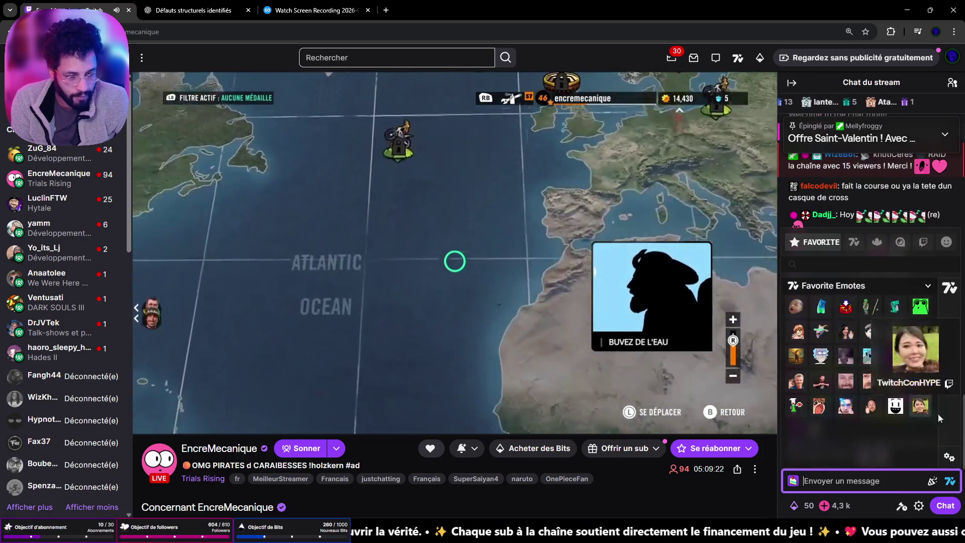
- Draft the chat message 'Run il me fait de l'œil' and bring up the emote picker
left_click(948, 481)
left_click(948, 481)
left_click(949, 483)
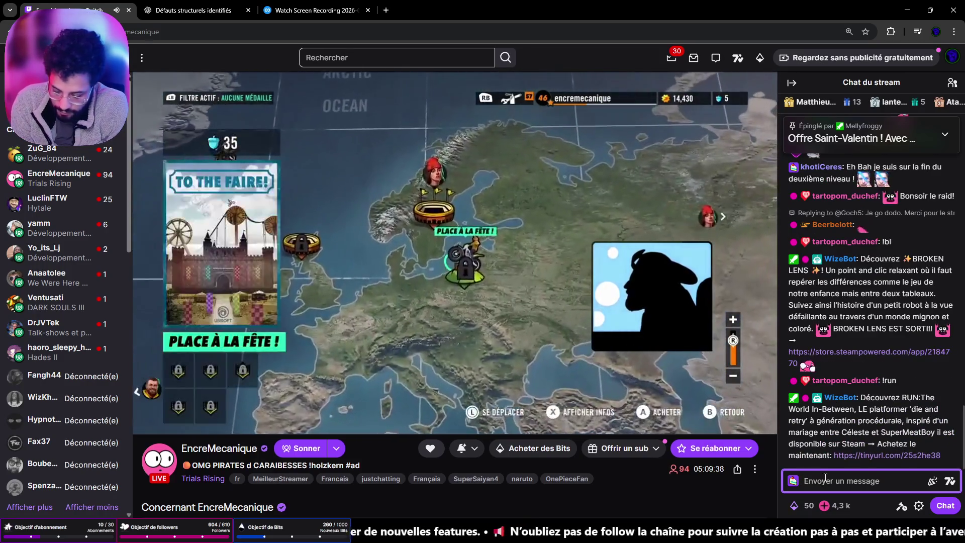
type("jE VE")
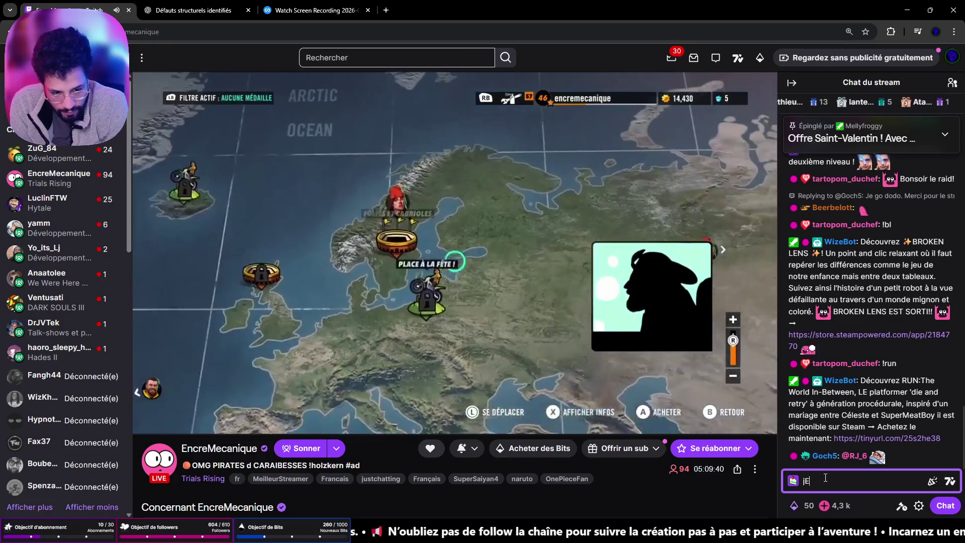
key("BackSpace")
key("BackSpace")
type("J'ai")
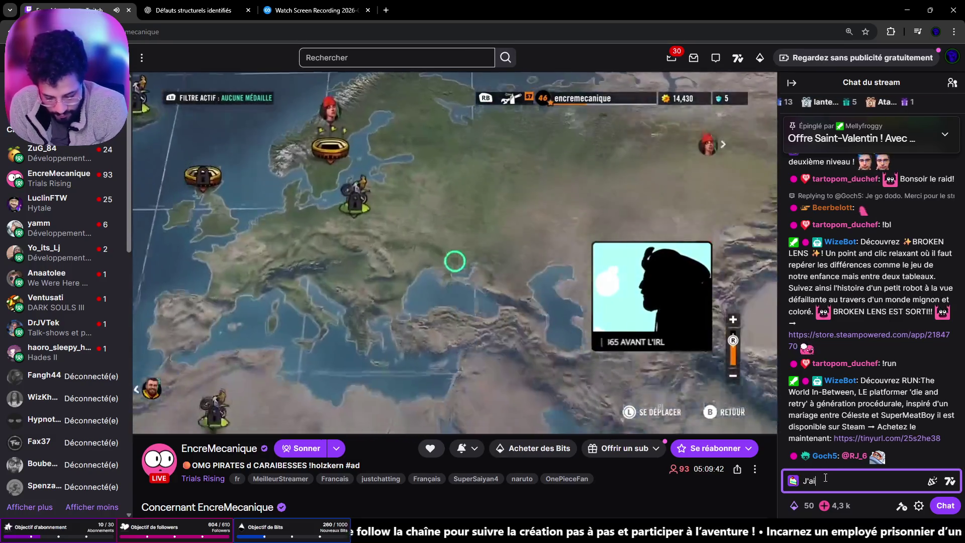
key("BackSpace")
key("BackSpace")
key("BackSpace")
type("Run il me fait de l'œil")
left_click(949, 481)
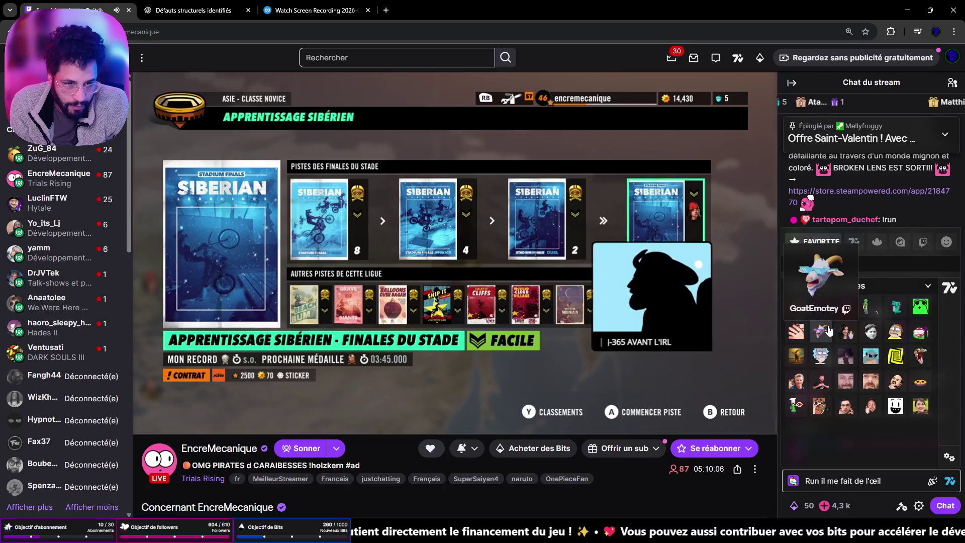